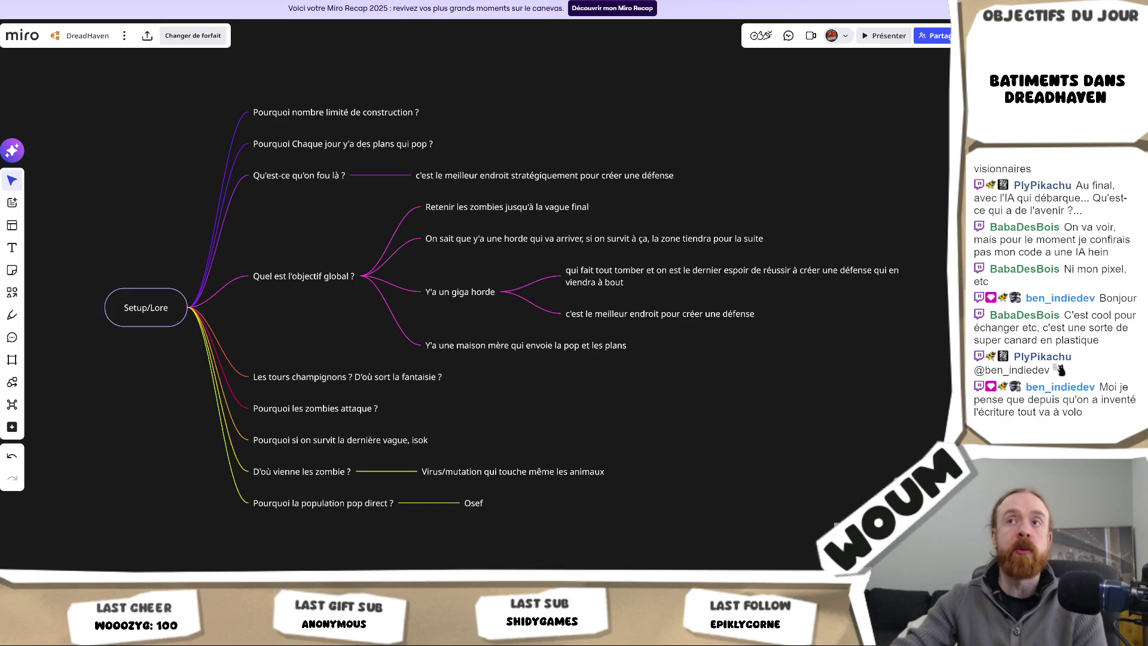
Step: Zoom out on the lore mind map, then load the copied YouTube Shorts link in a new tab
scroll(409, 485, "down", 2)
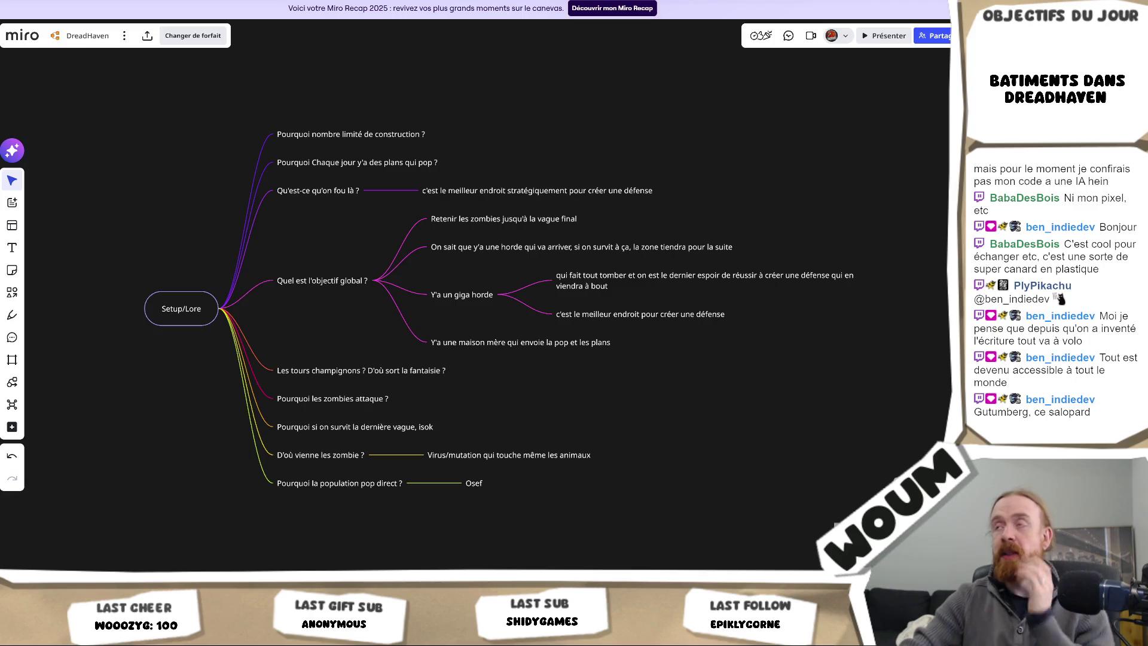
key("ctrl+t")
type("https://www.youtube.com/shorts/dDanD3DTmGg")
key("Return")
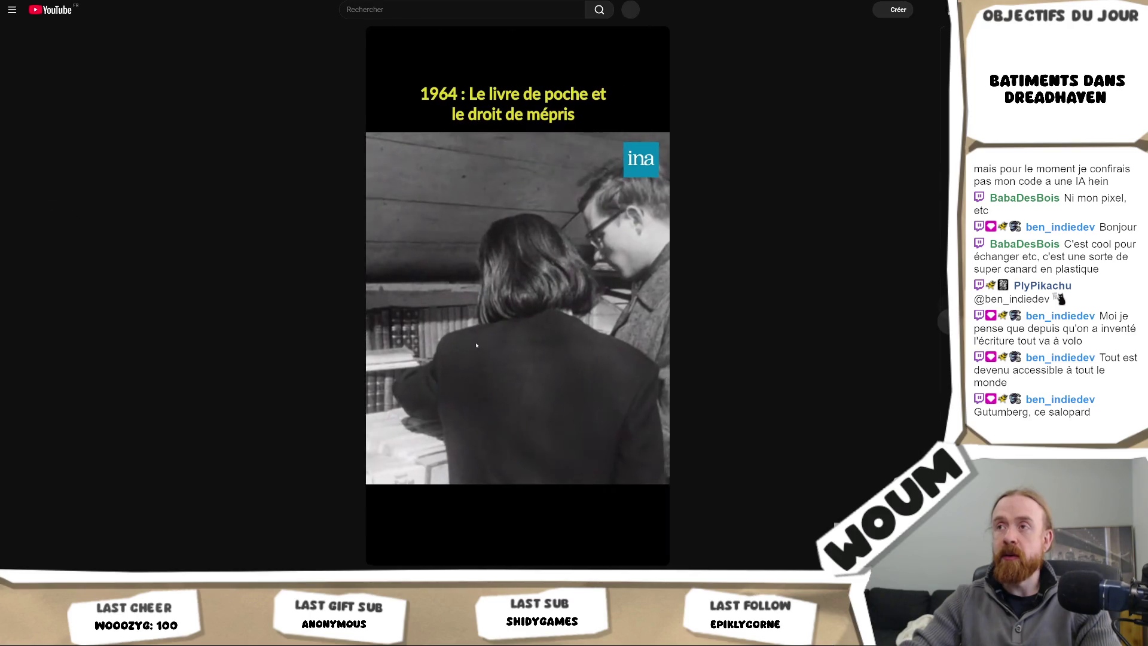
Step: Pause and resume the INA 1964 paperback Short several times, leaving it paused
left_click(527, 224)
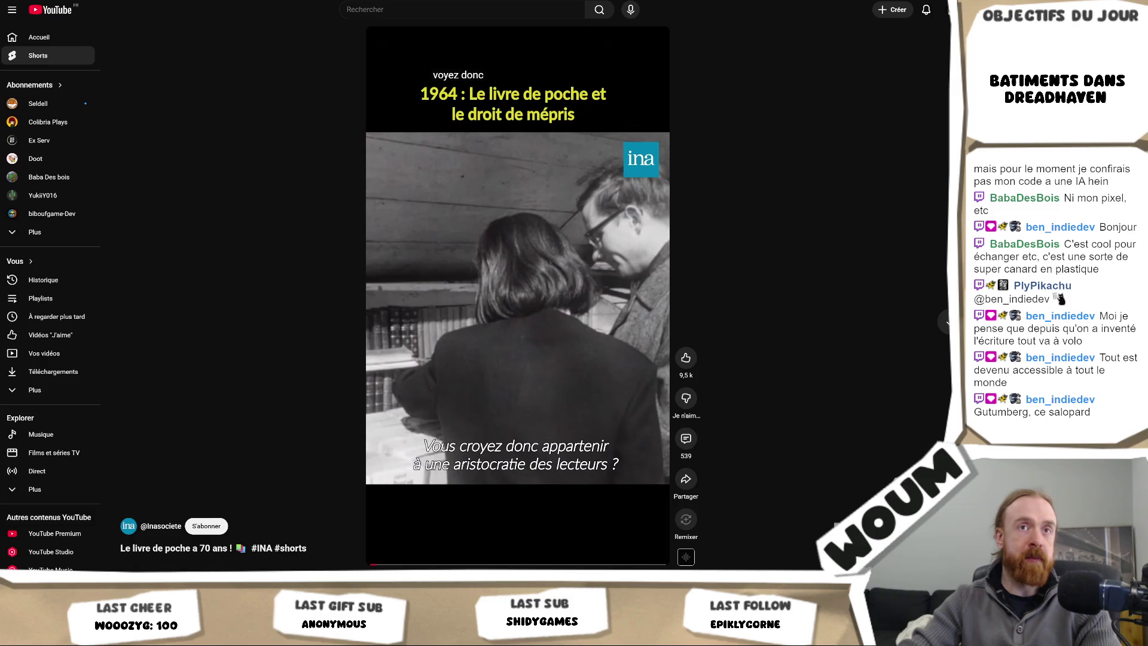
left_click(558, 231)
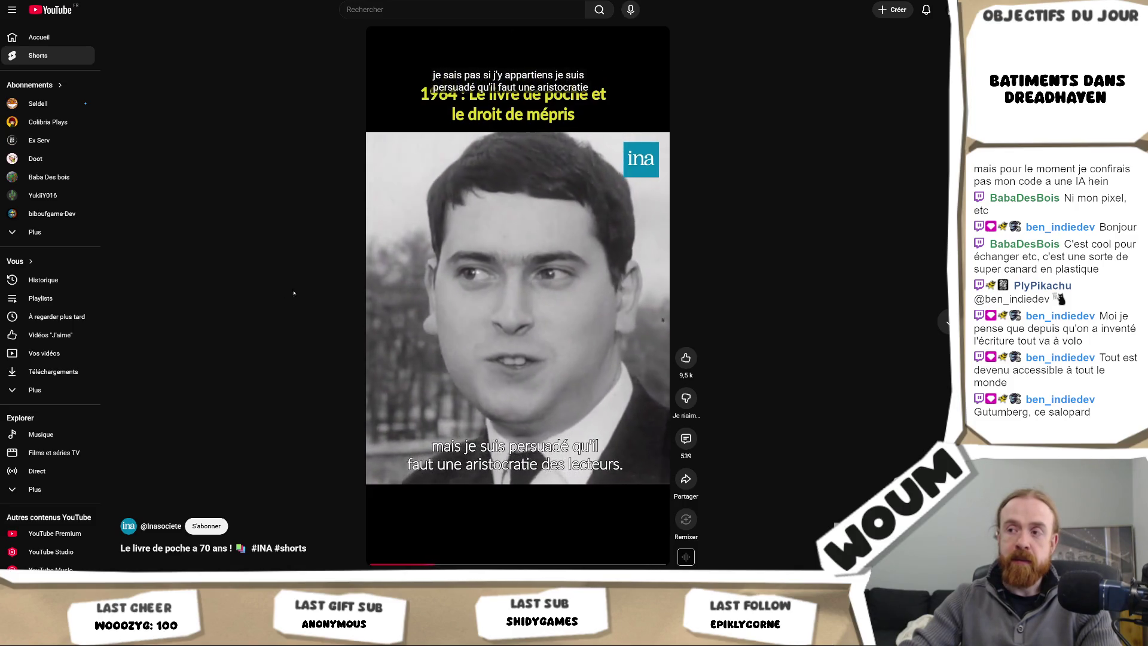
left_click(549, 289)
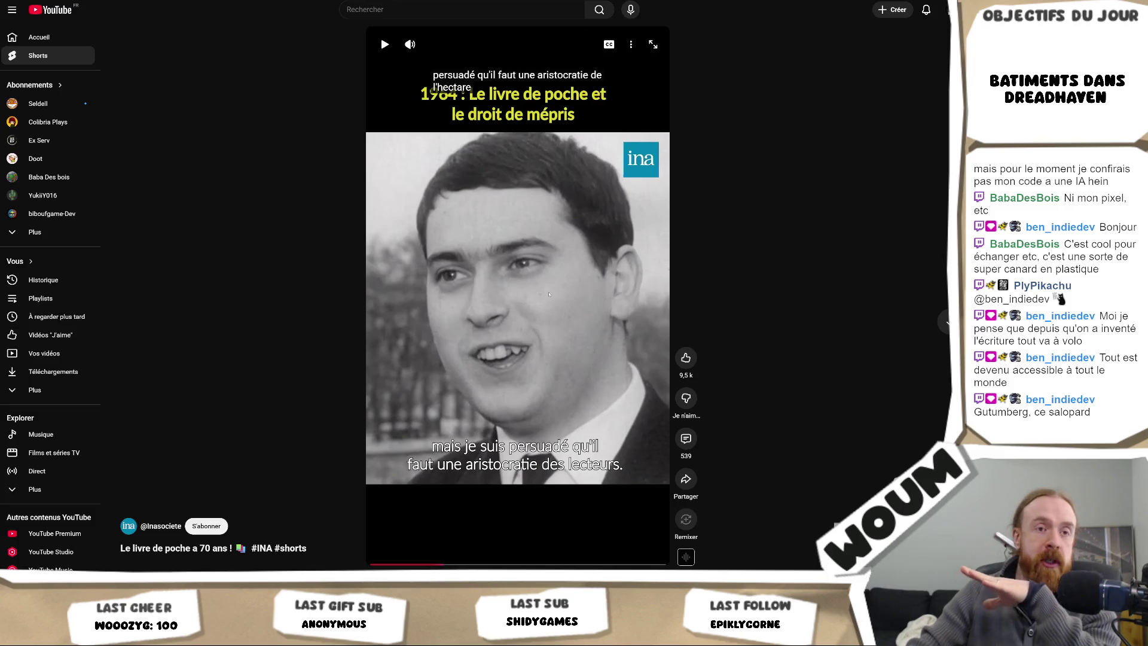
left_click(562, 297)
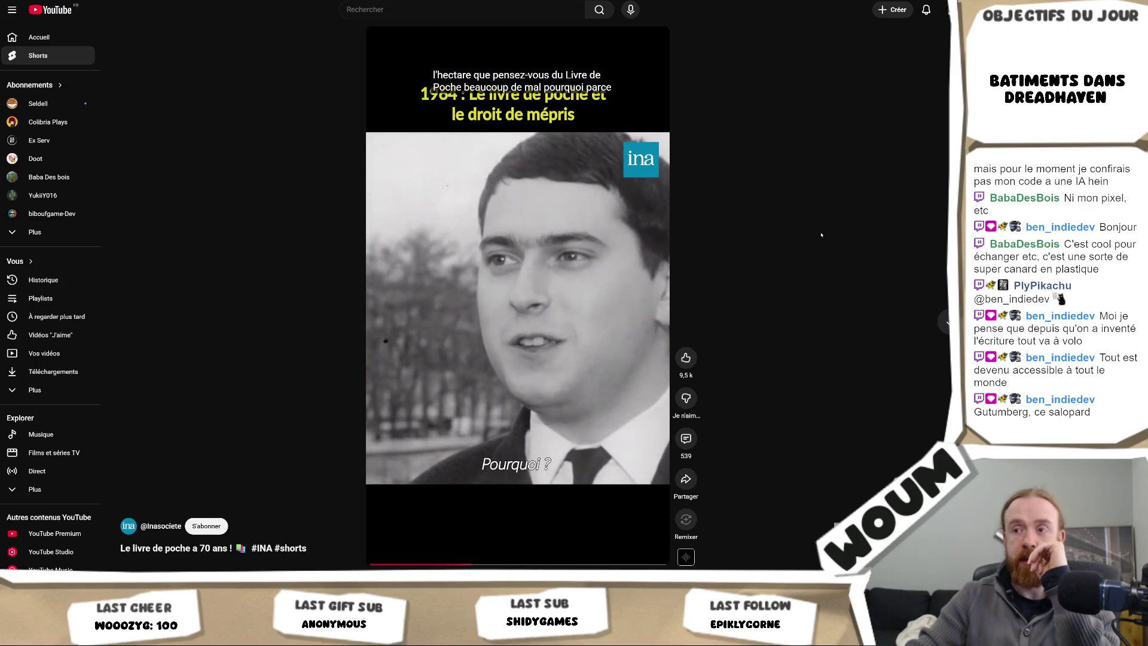
mouse_move(450, 48)
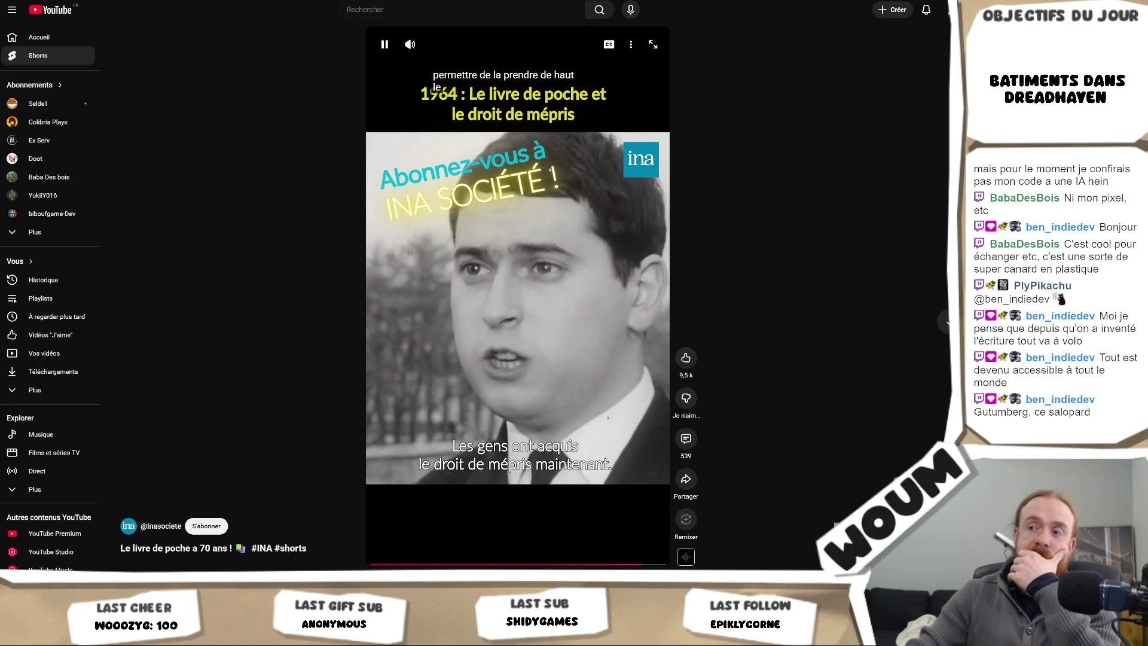
left_click(531, 255)
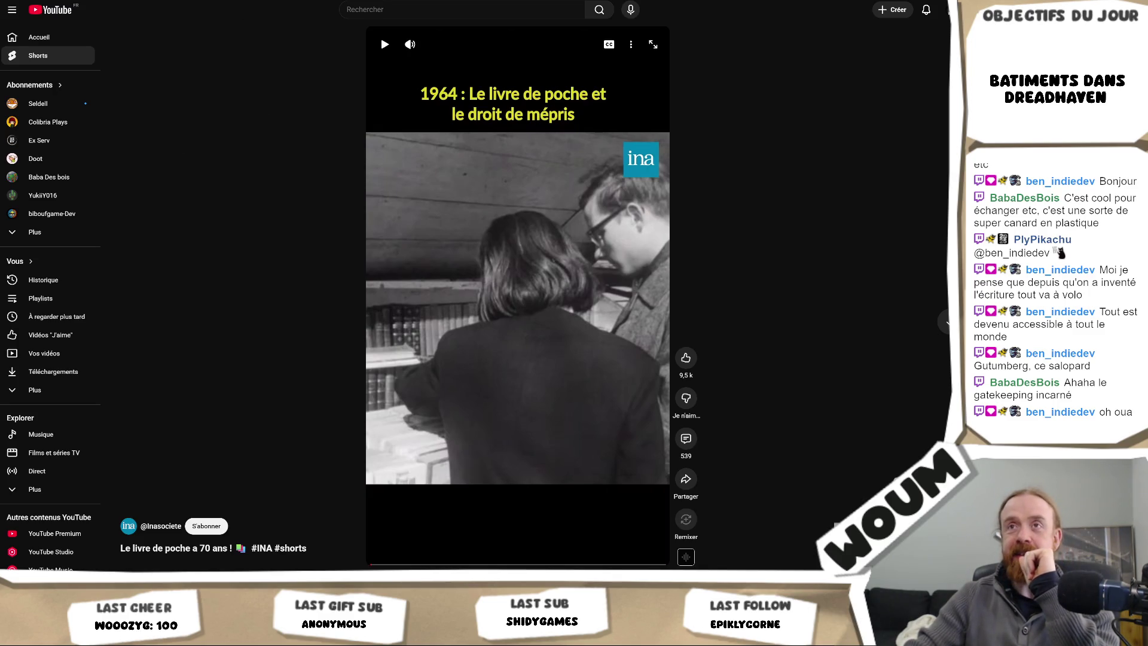
key("ctrl+l")
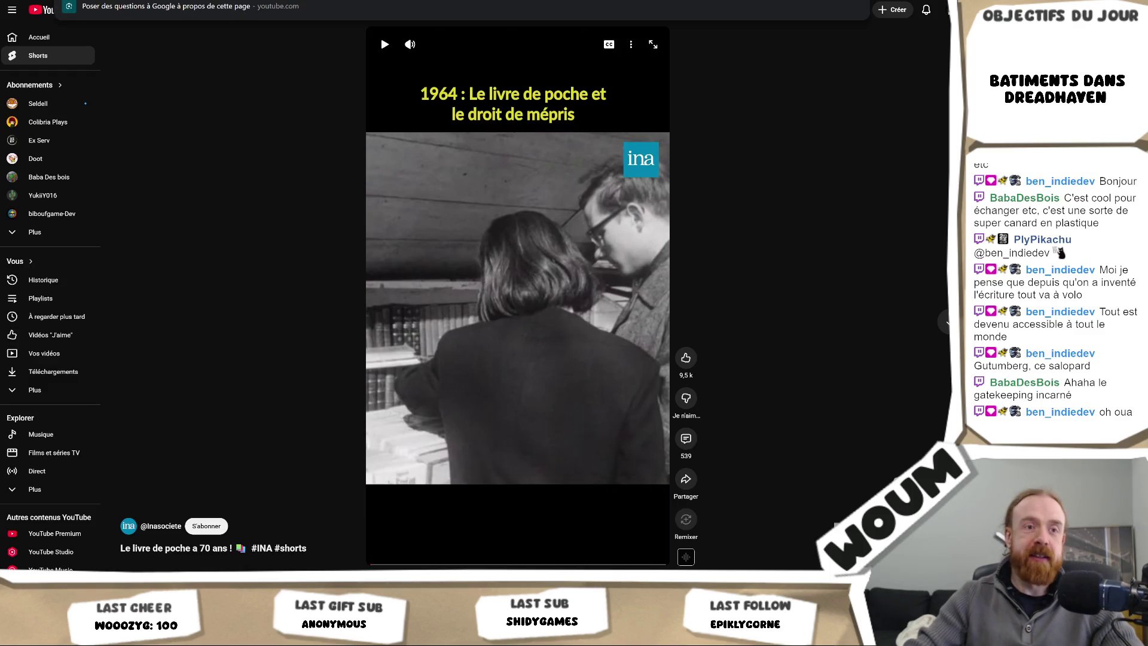
Step: Dismiss the address-bar suggestion and show the Short's 539 comments
key("Escape")
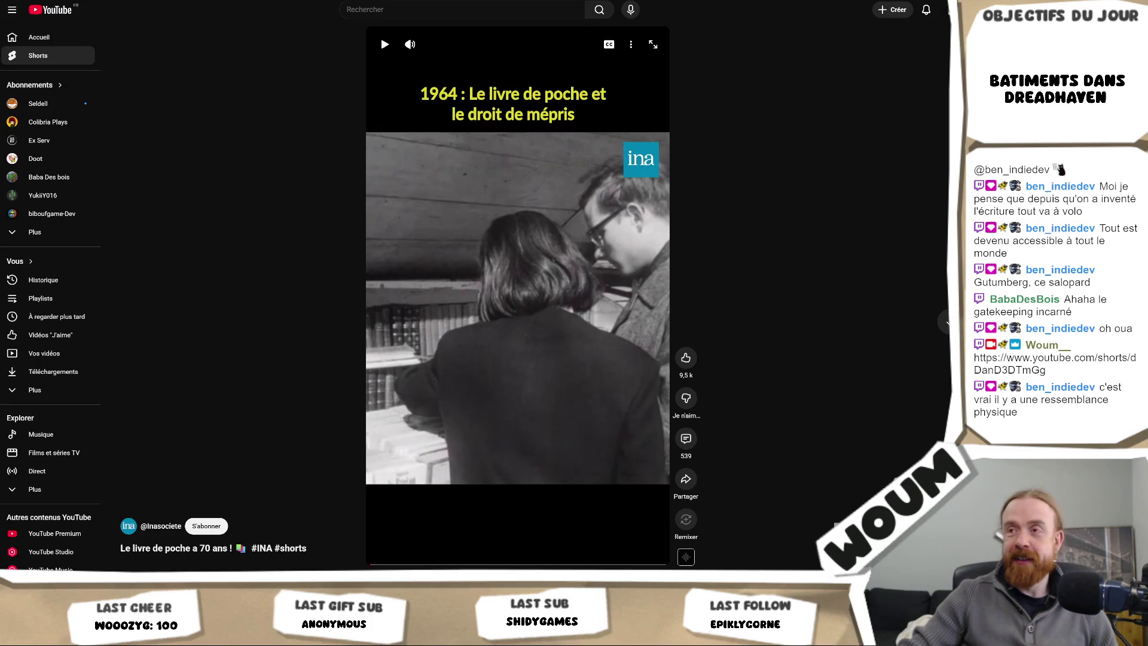
left_click(686, 438)
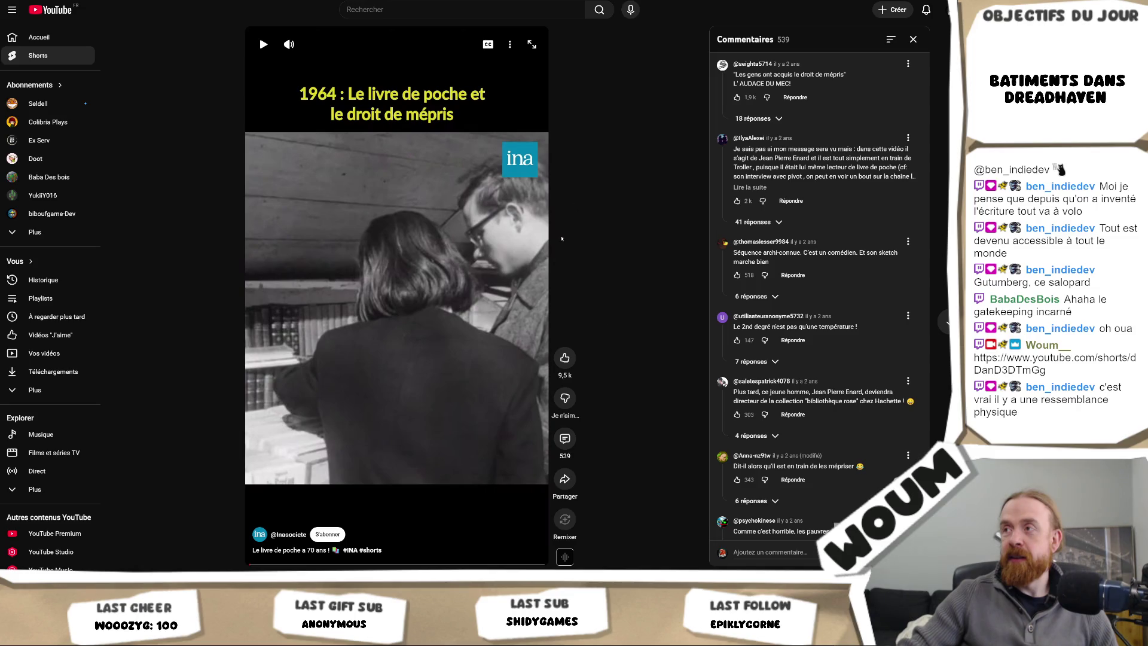
Step: Switch back to the Miro DreadHaven Setup/Lore board
key("alt+Tab")
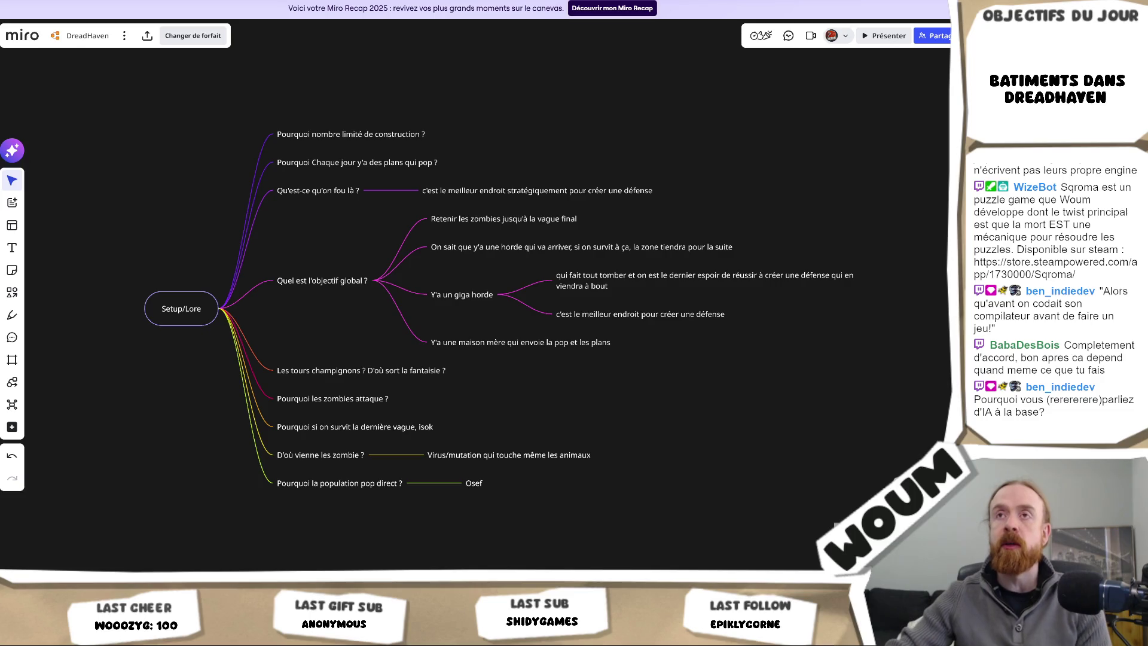
Step: Switch to the Little Kingdom RTS Steam tab and focus the store's search box
key("ctrl+Tab")
left_click(649, 60)
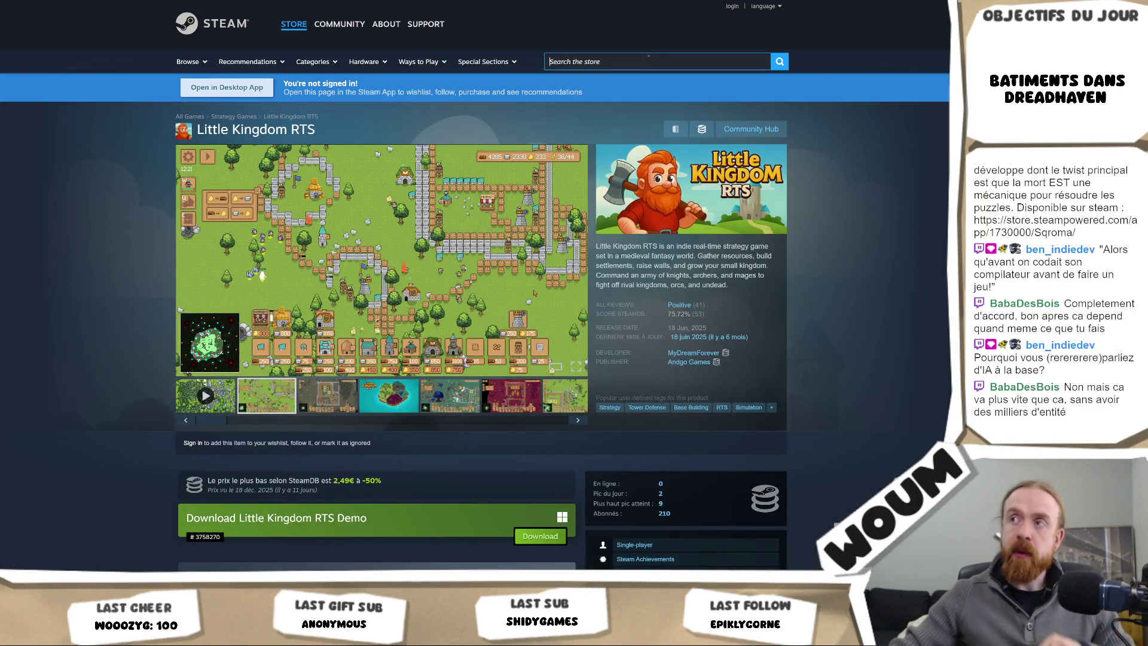
Step: Search the Steam store for 'idle colony' and open the Idle Colony page
type("idle colony")
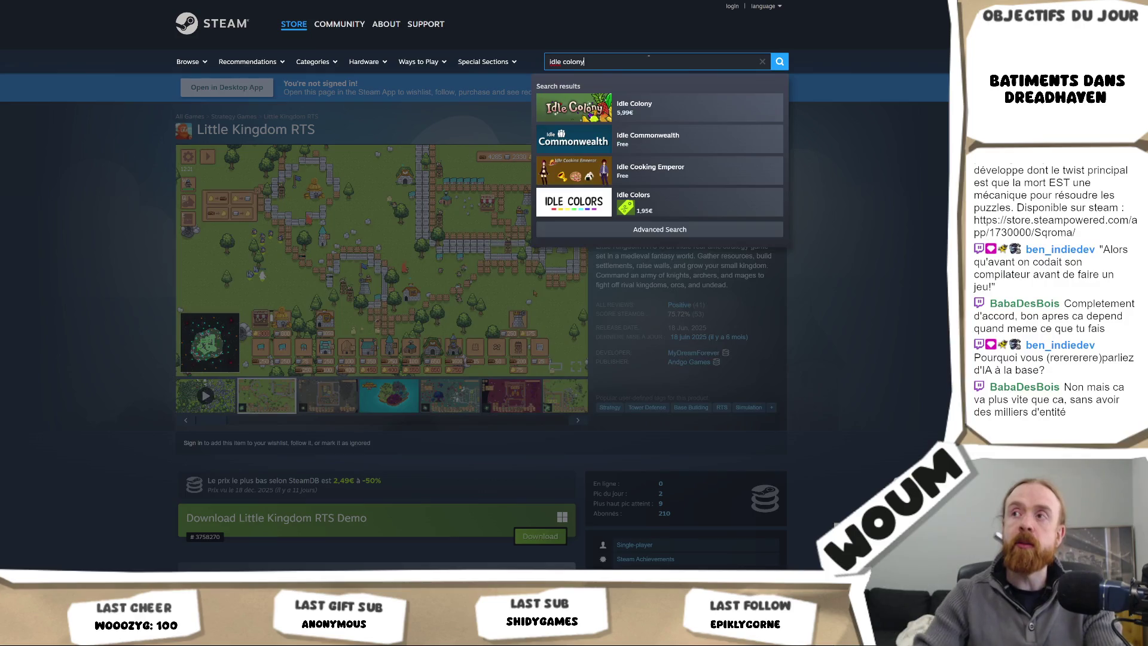
left_click(664, 106)
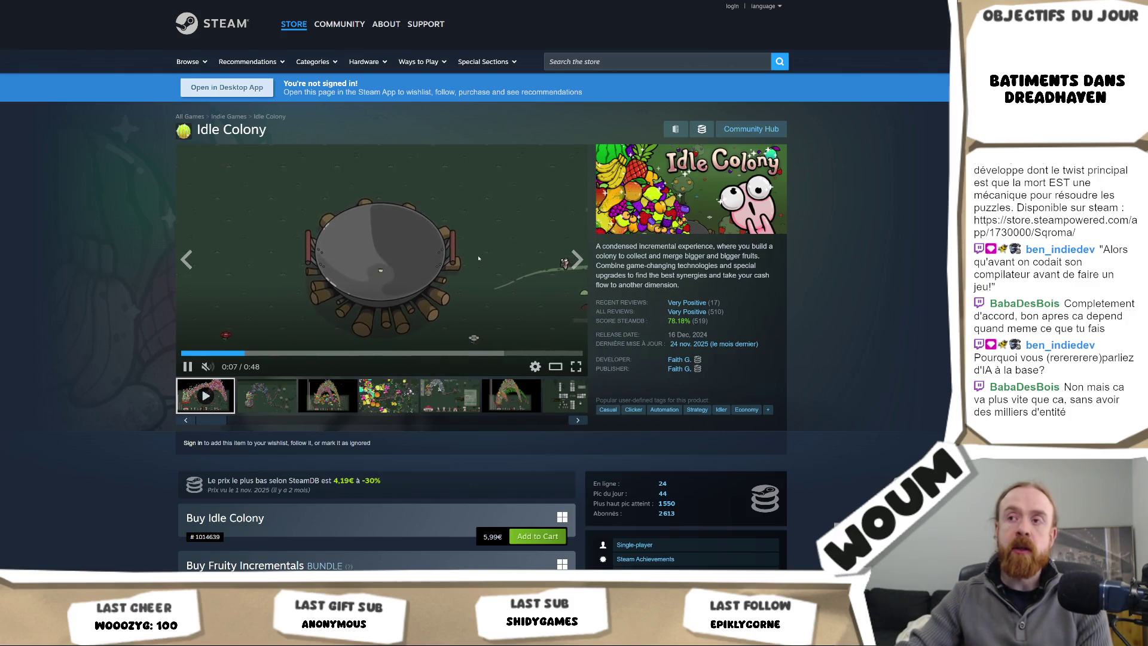
Step: View Idle Colony's third screenshot enlarged in the full-window viewer, then close it
left_click(328, 396)
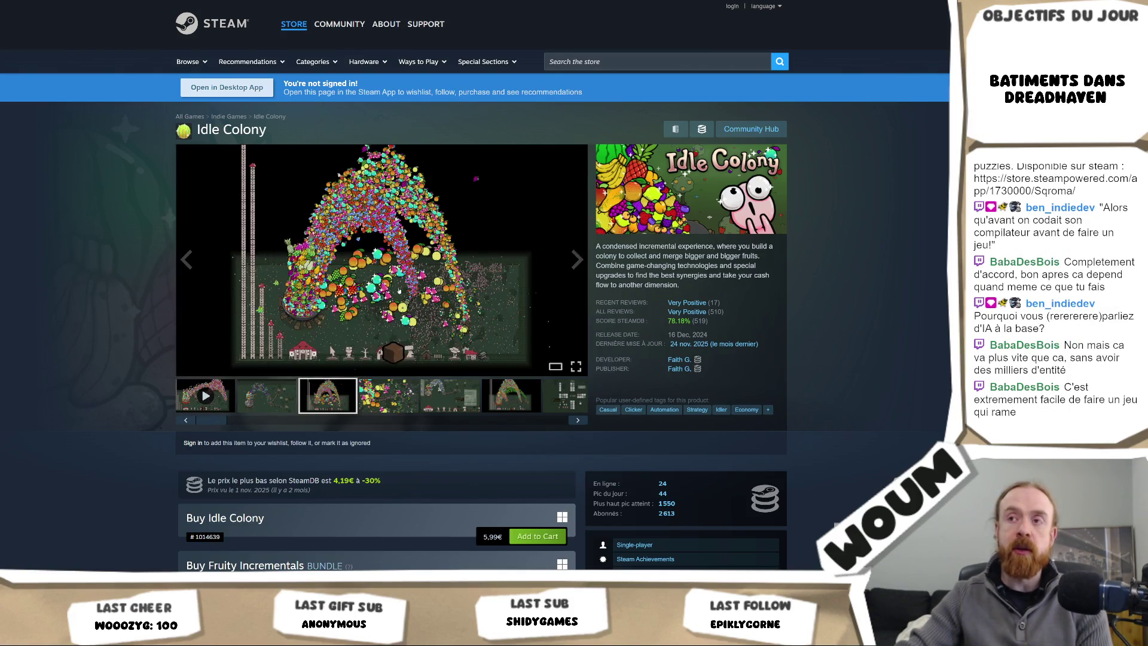
left_click(400, 291)
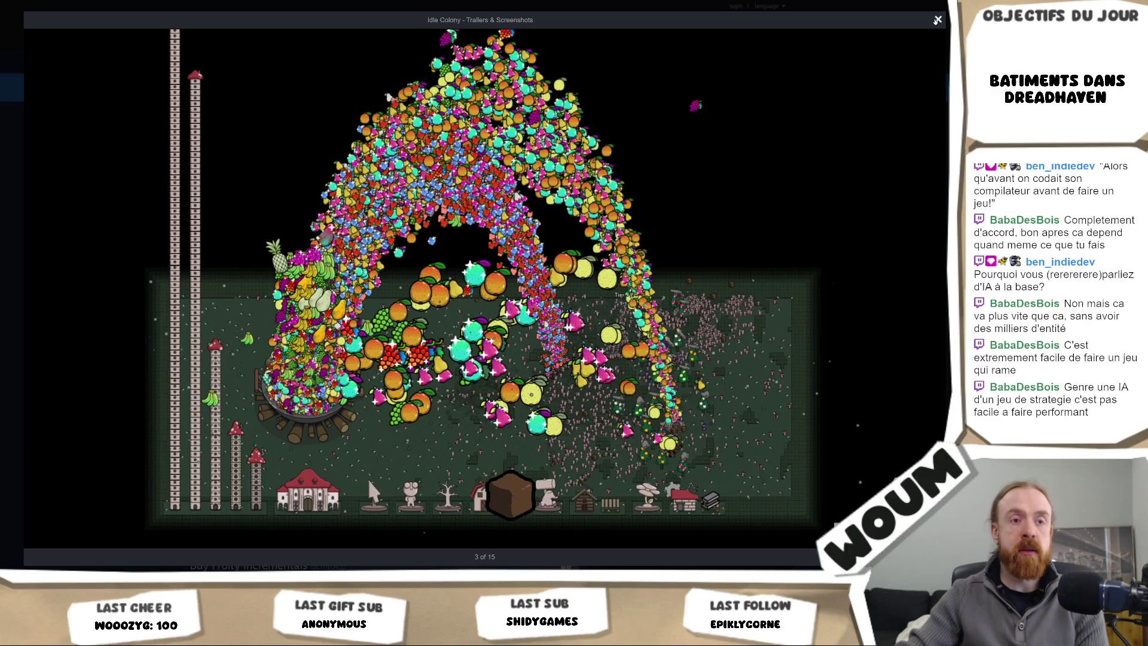
left_click(937, 19)
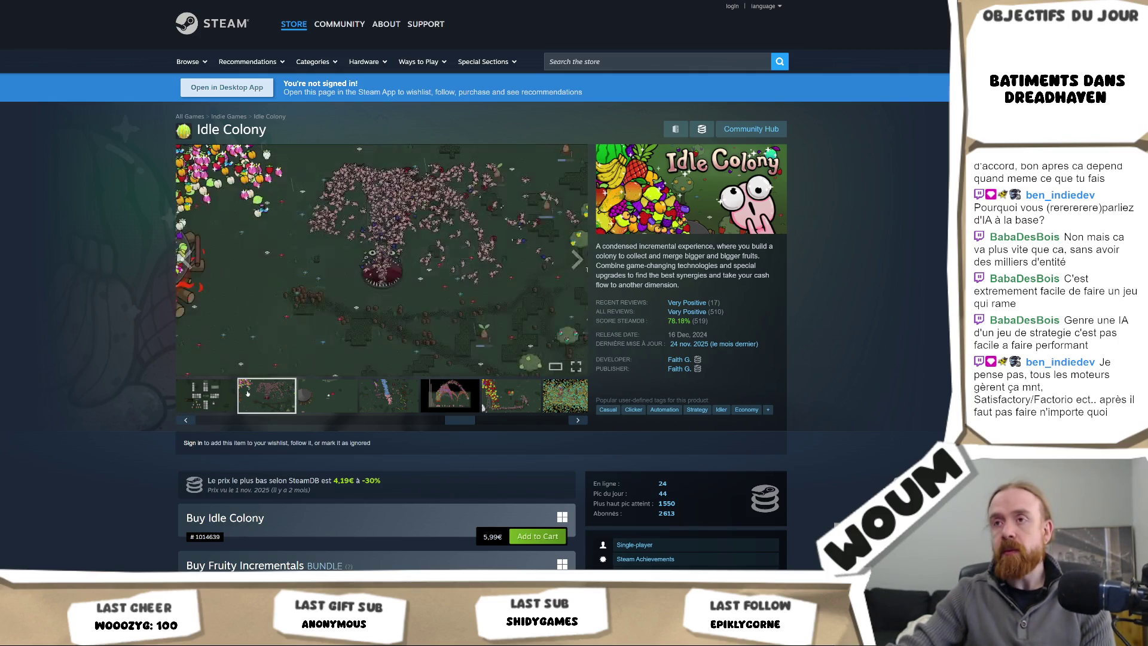
left_click(419, 264)
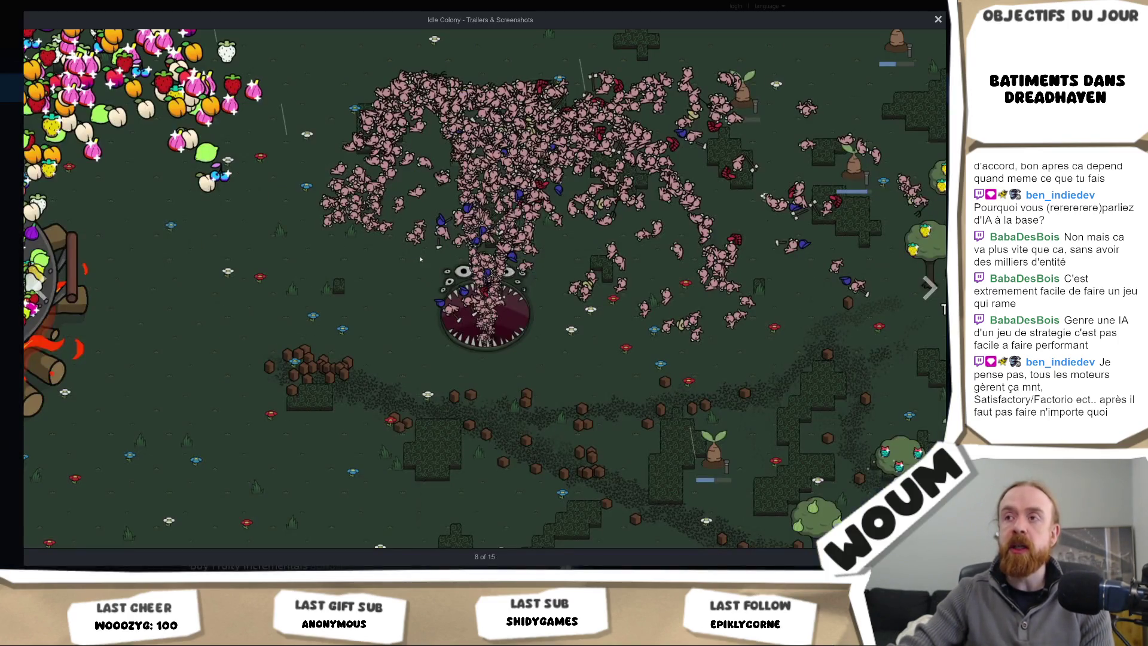
key("Escape")
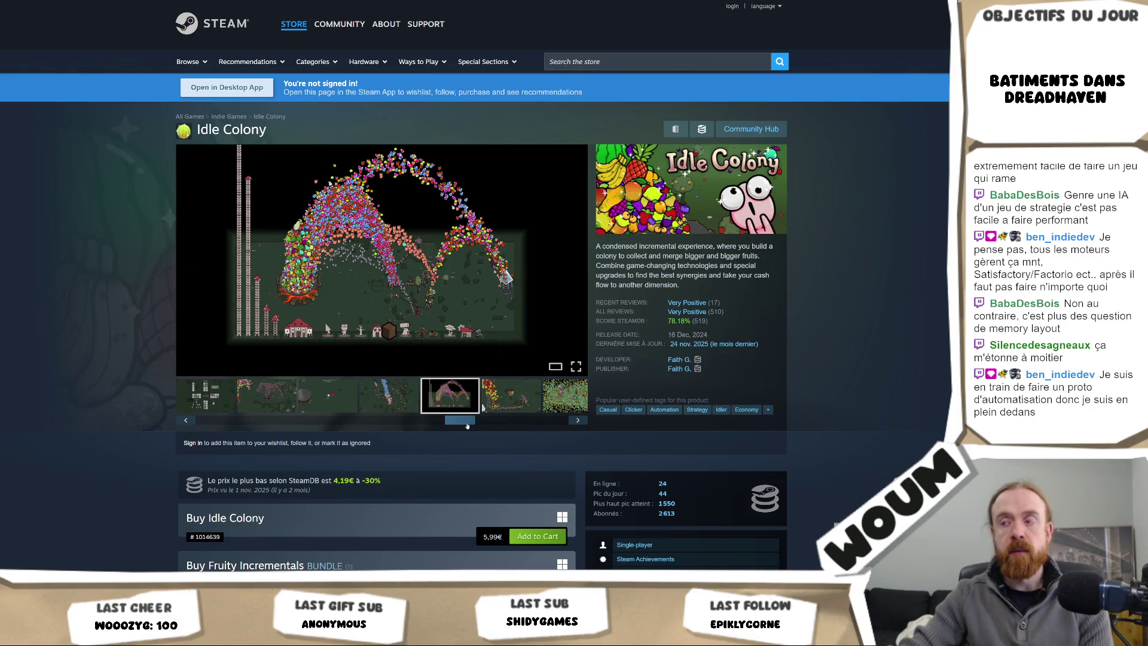
Step: Browse Idle Colony's gallery screenshots, view the green arch shot full size, then close it
left_click(497, 423)
left_click(442, 403)
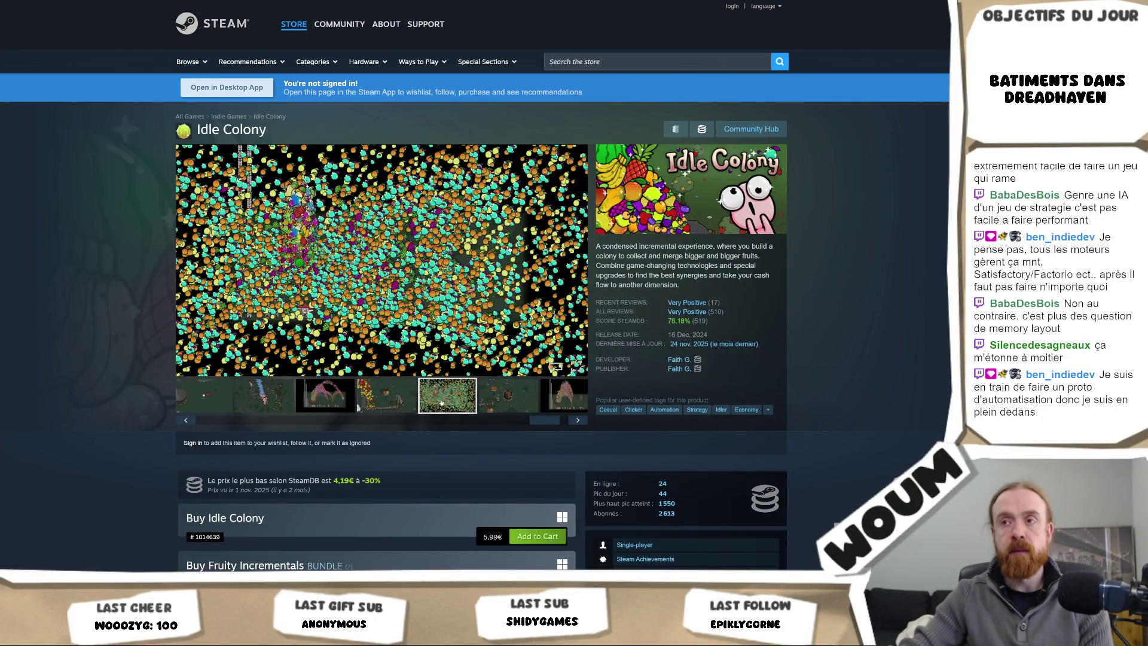
mouse_move(546, 420)
left_mouse_down()
mouse_move(561, 416)
mouse_move(320, 411)
left_mouse_up()
left_click(355, 395)
left_click(353, 269)
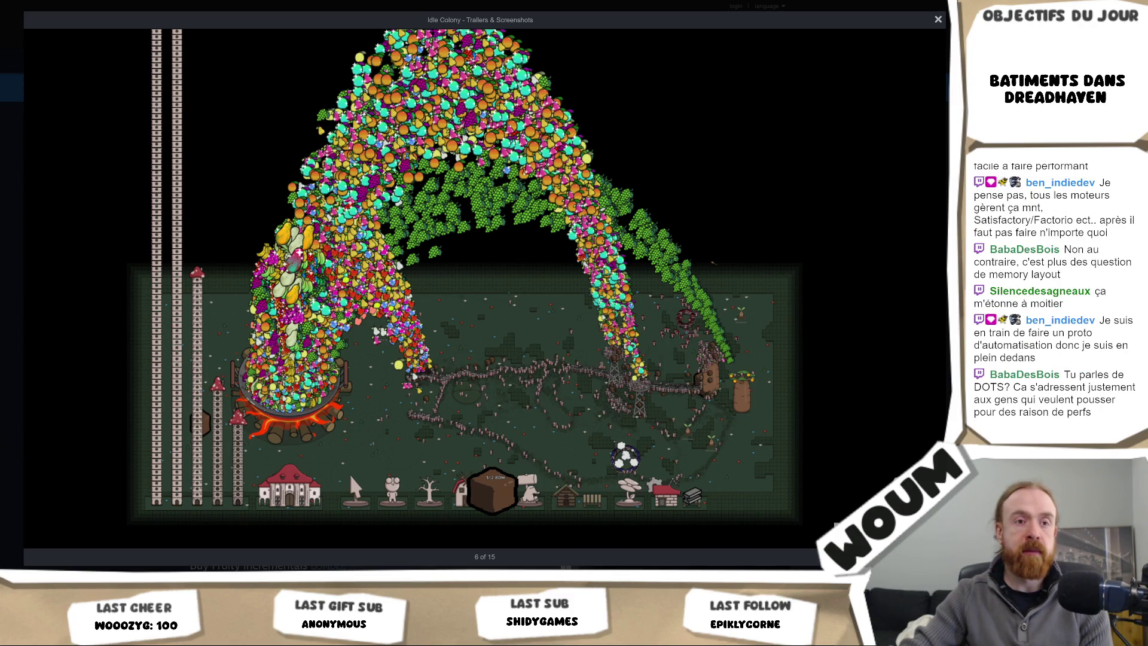
key("Escape")
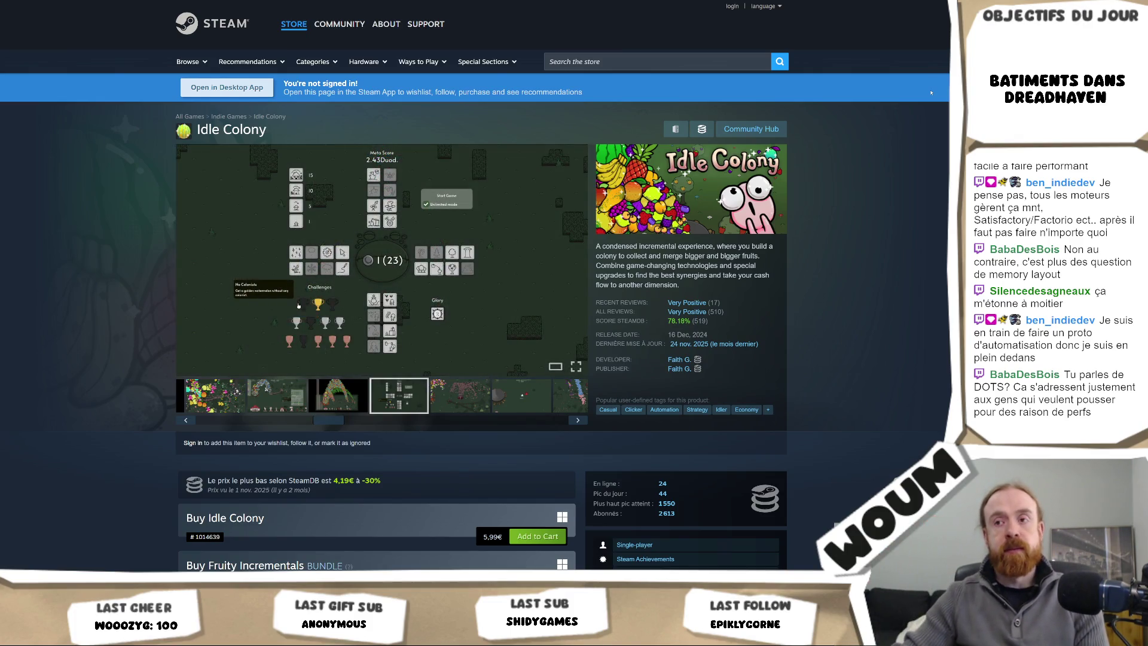
Step: Open Idle Colony's screenshot viewer and advance to image 7 of 15, the Meta Score menu
left_click(337, 395)
left_click(426, 279)
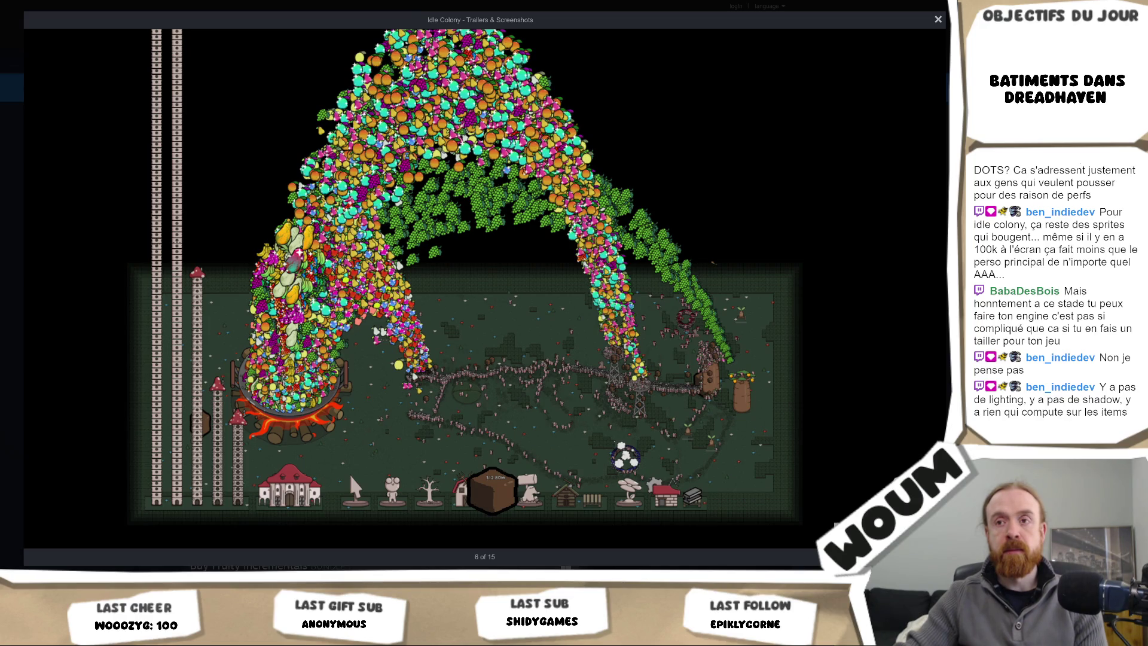
right_click(756, 140)
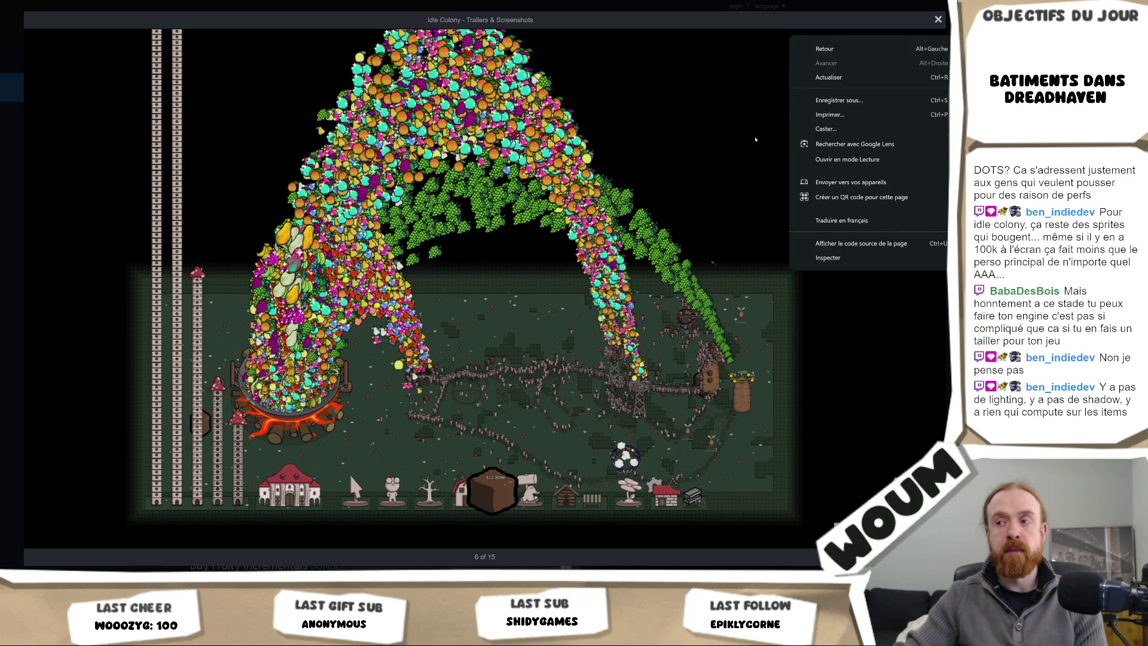
left_click(756, 140)
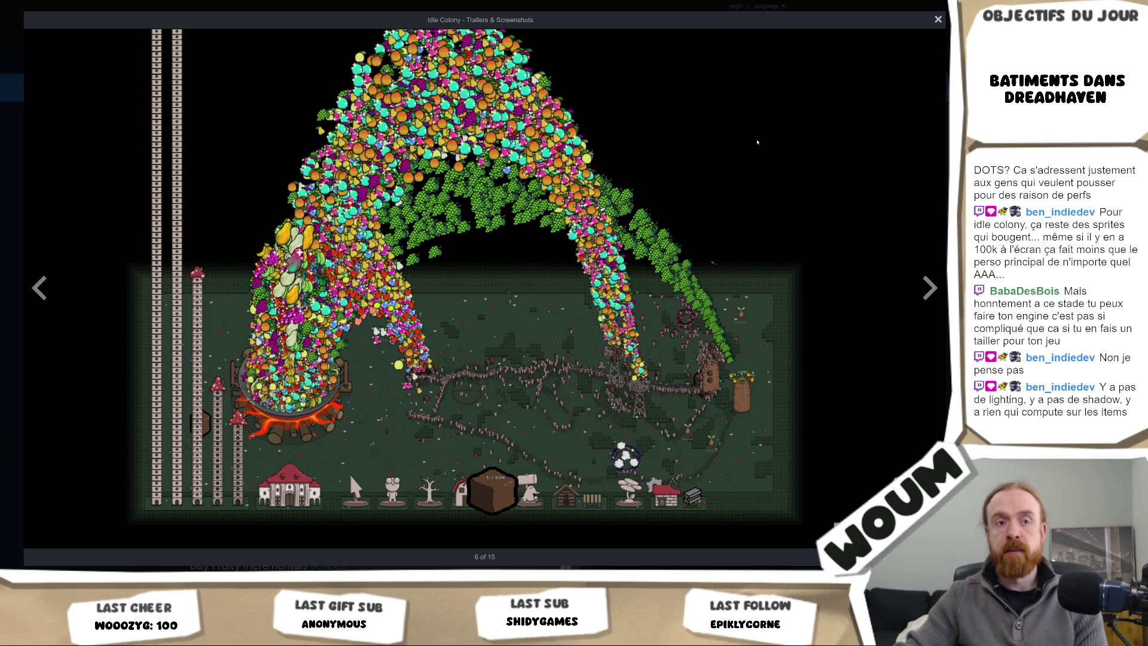
left_click(931, 289)
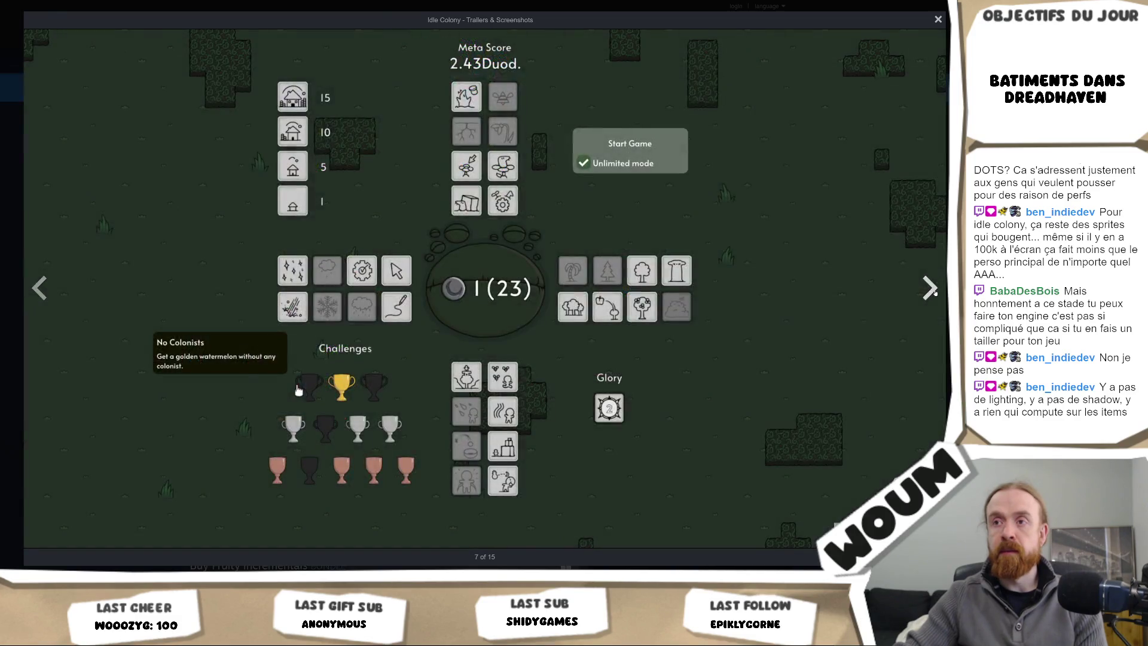
Step: Advance to screenshot 8 of 15, then close the Idle Colony screenshot viewer
left_click(932, 290)
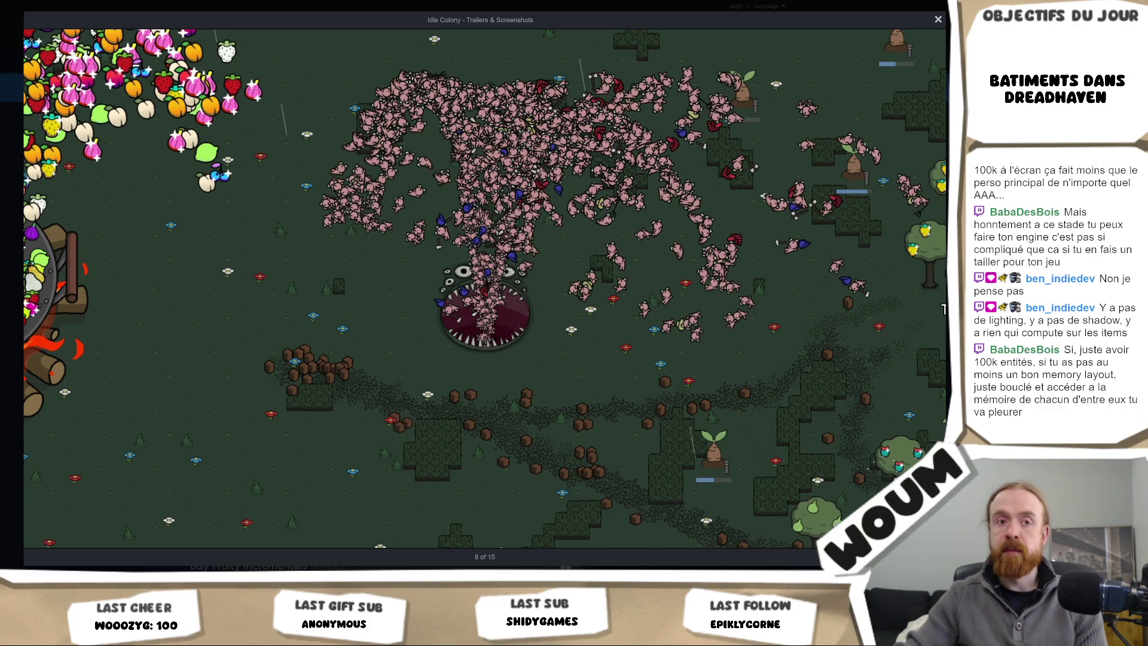
key("Escape")
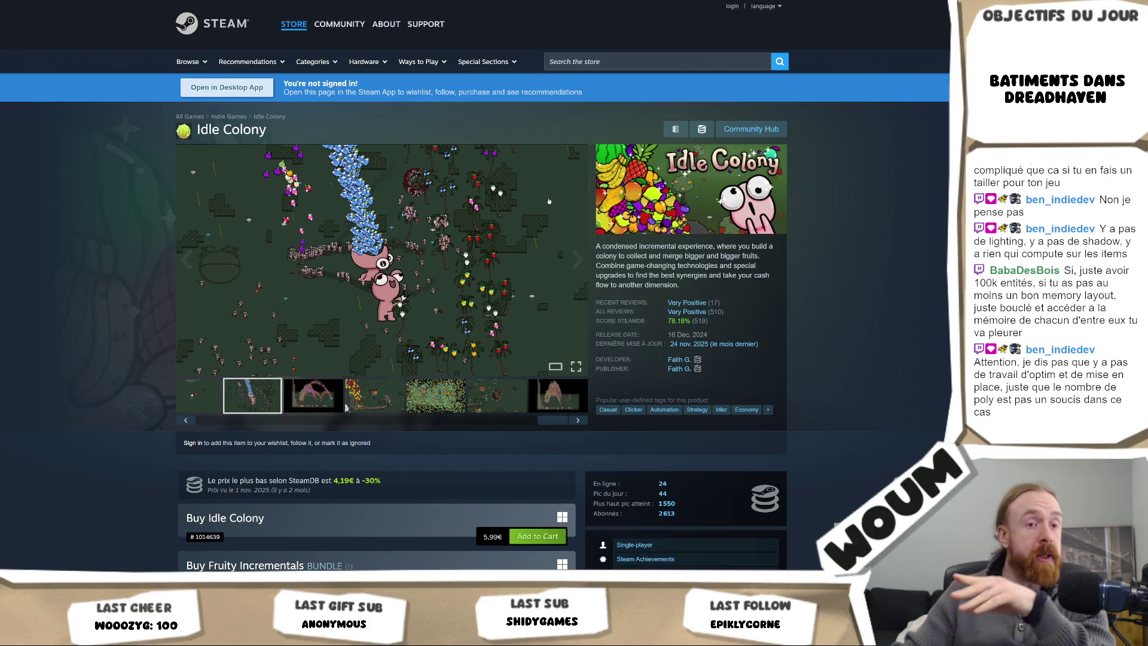
Step: Browse the Idle Colony screenshots, viewing one at full size
left_click(576, 258)
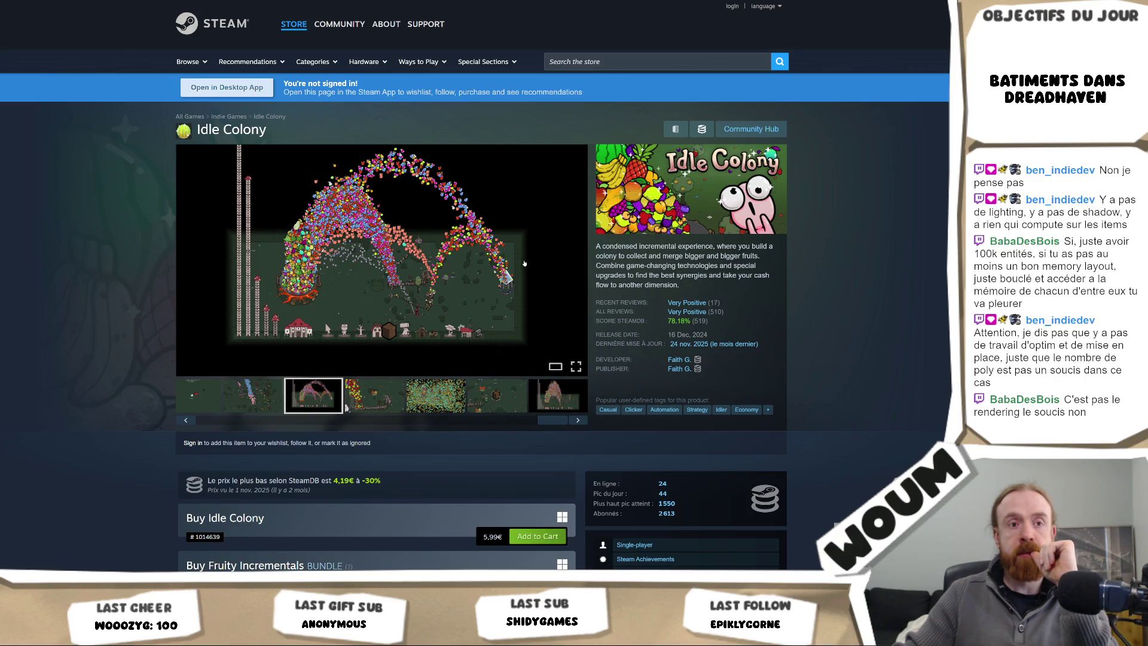
left_click(487, 267)
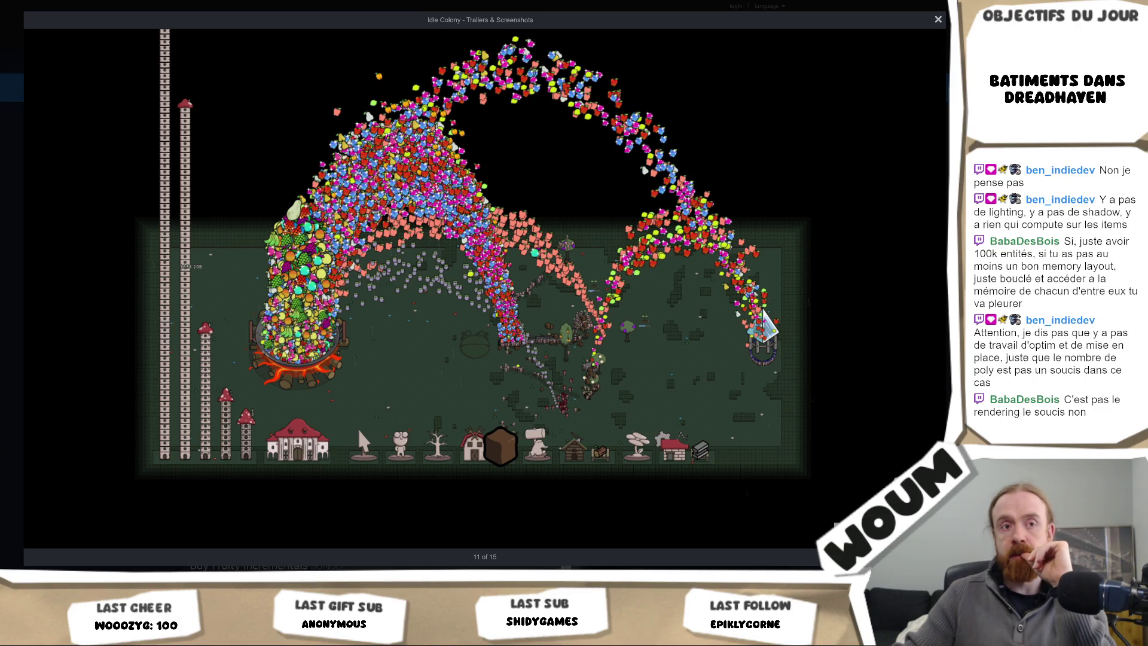
key("Escape")
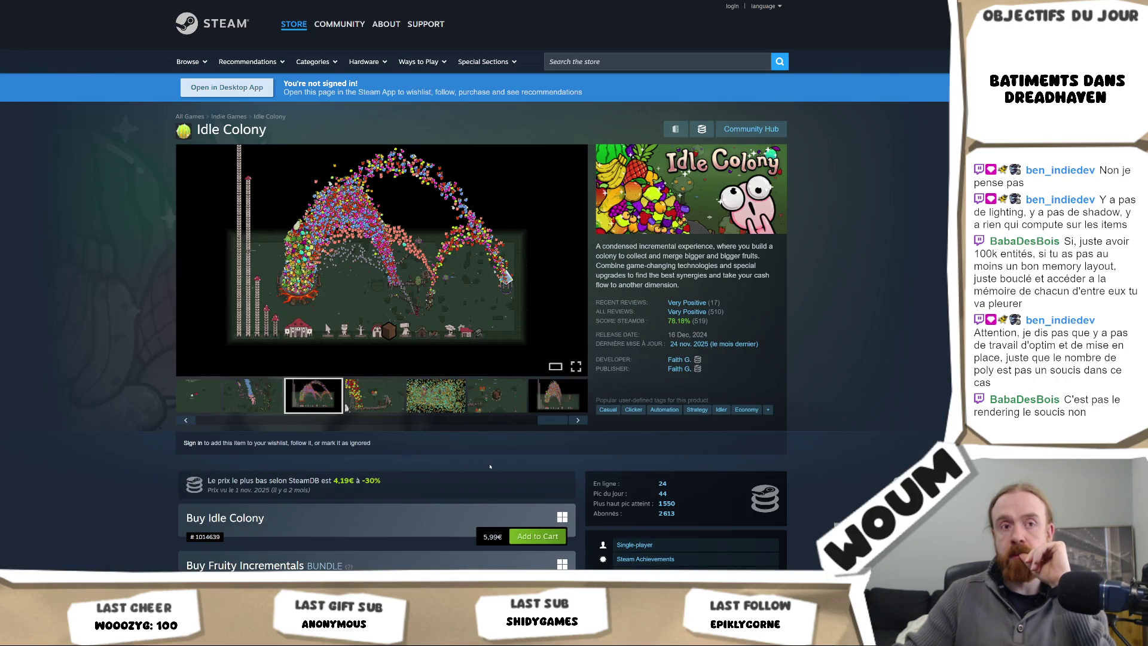
left_click(347, 410)
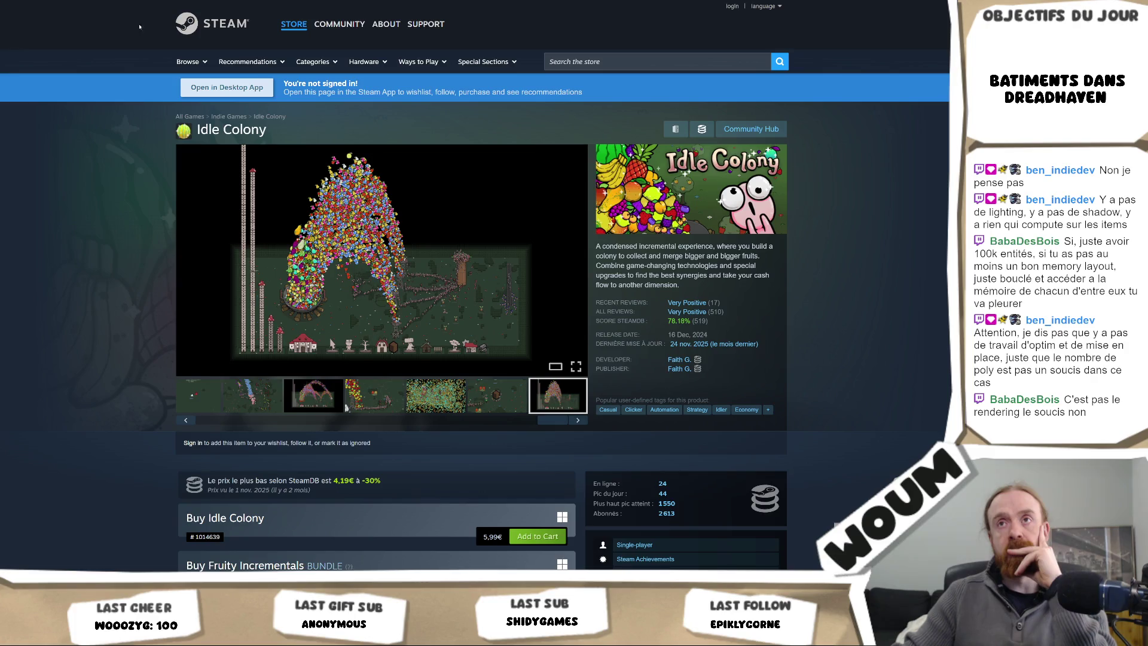
Step: Search the store for 'sqroma' and open the Sqroma page on its purple screenshot
left_click(682, 61)
type("sqroma")
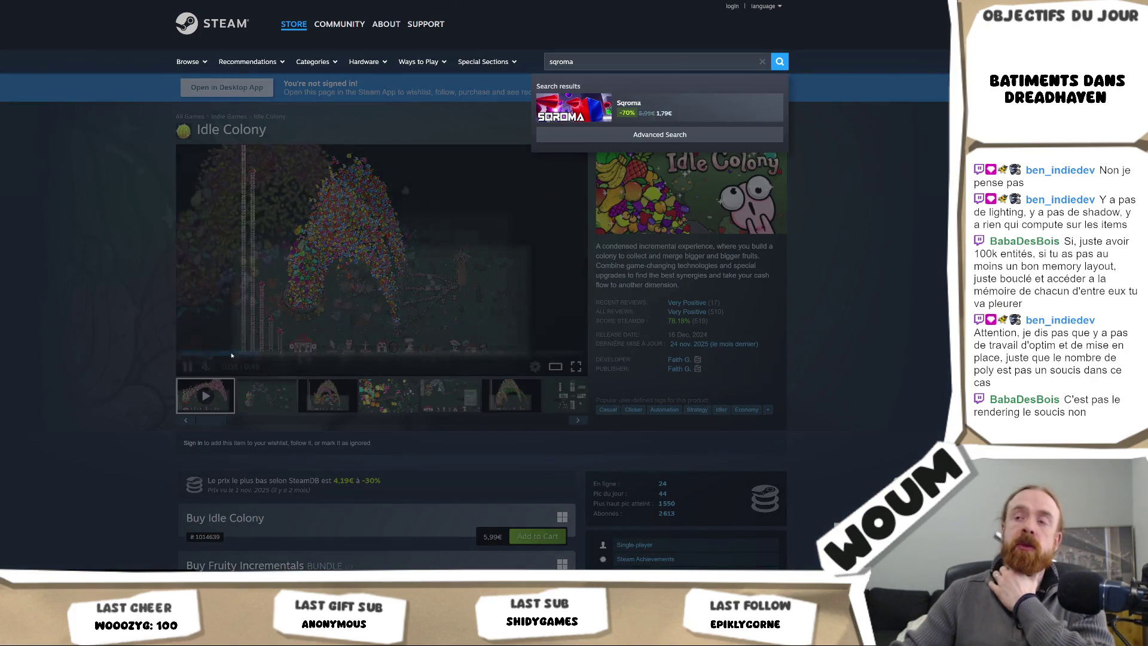
key("Return")
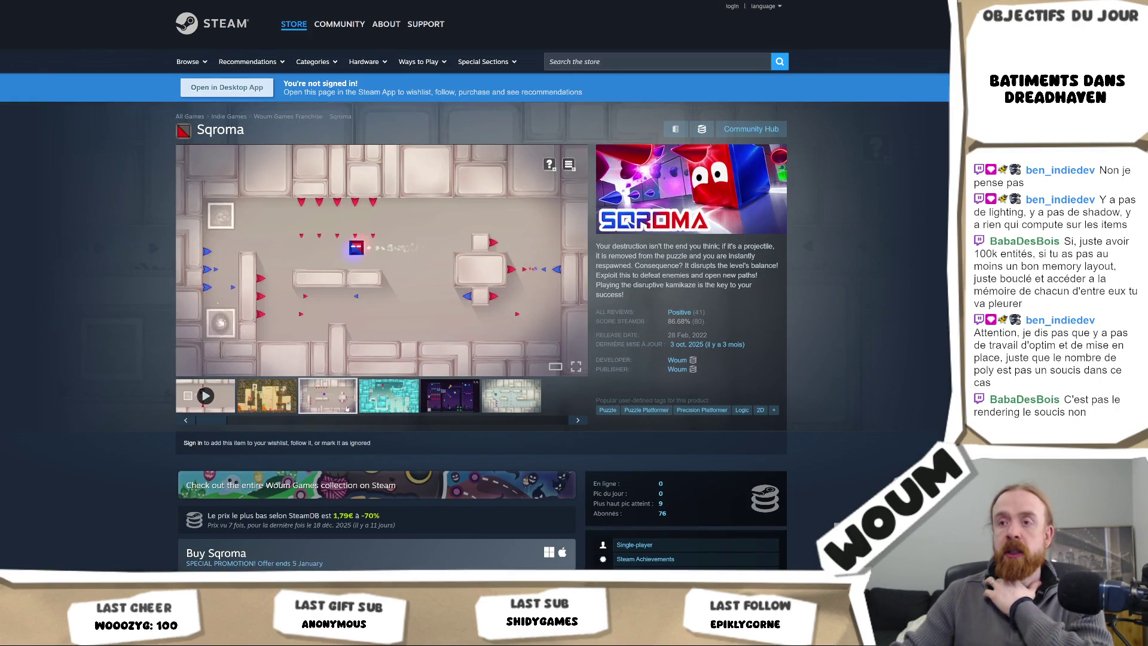
left_click(450, 393)
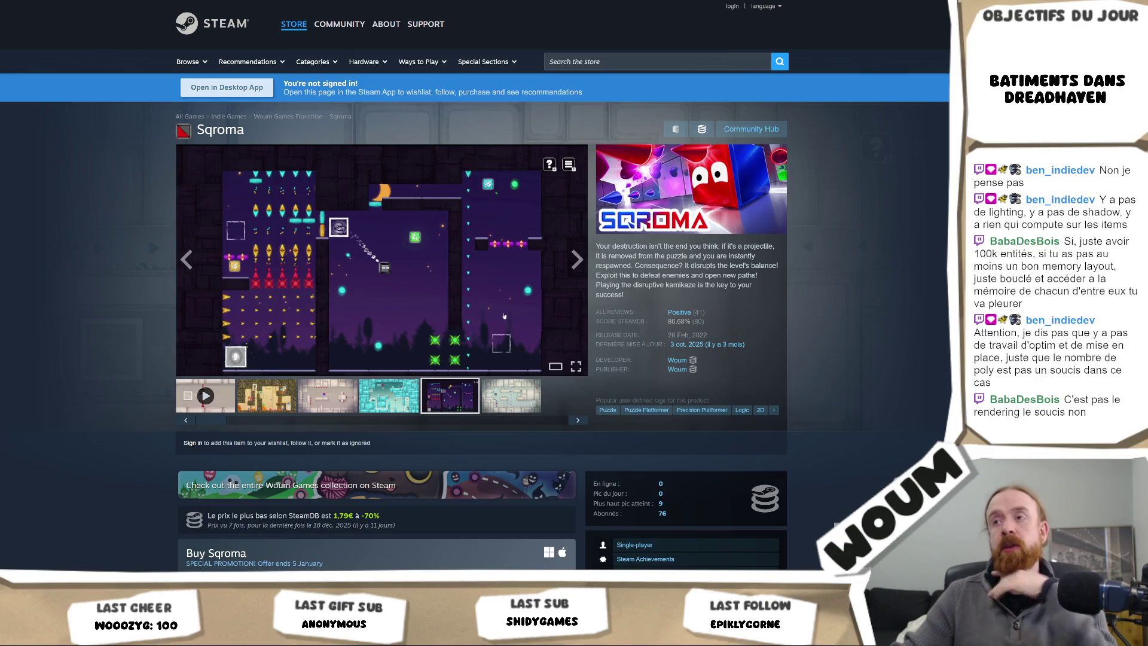
Step: Browse Sqroma's screenshot gallery, leaving the ice-level screenshot (image 4 of 6) in the viewer
right_click(573, 254)
left_click(504, 267)
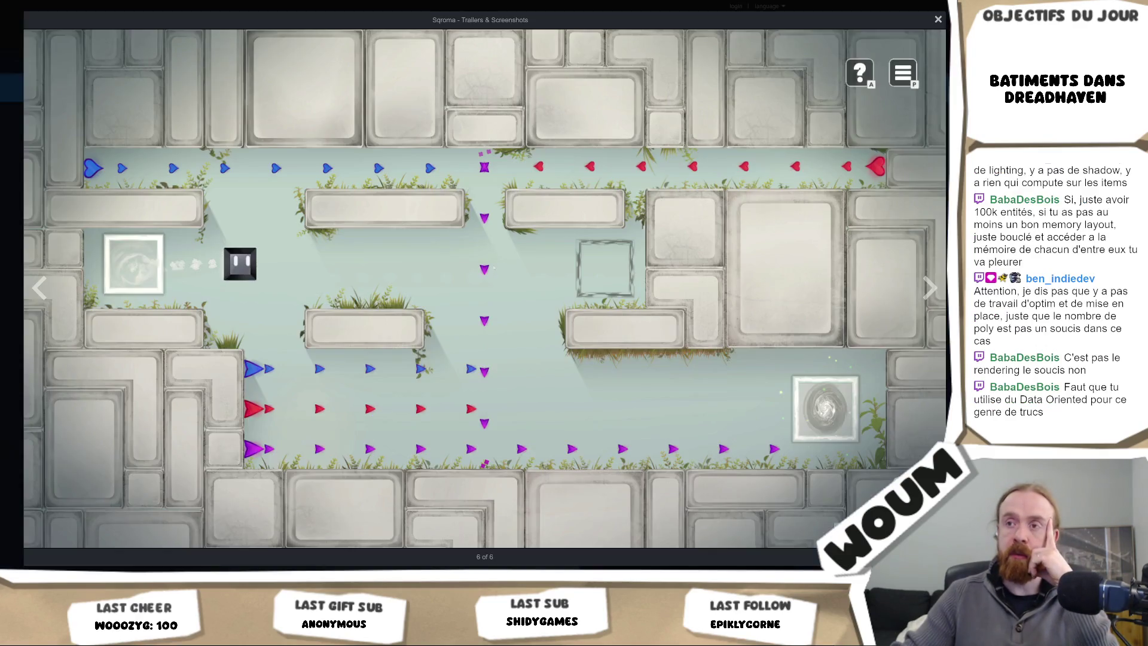
key("Escape")
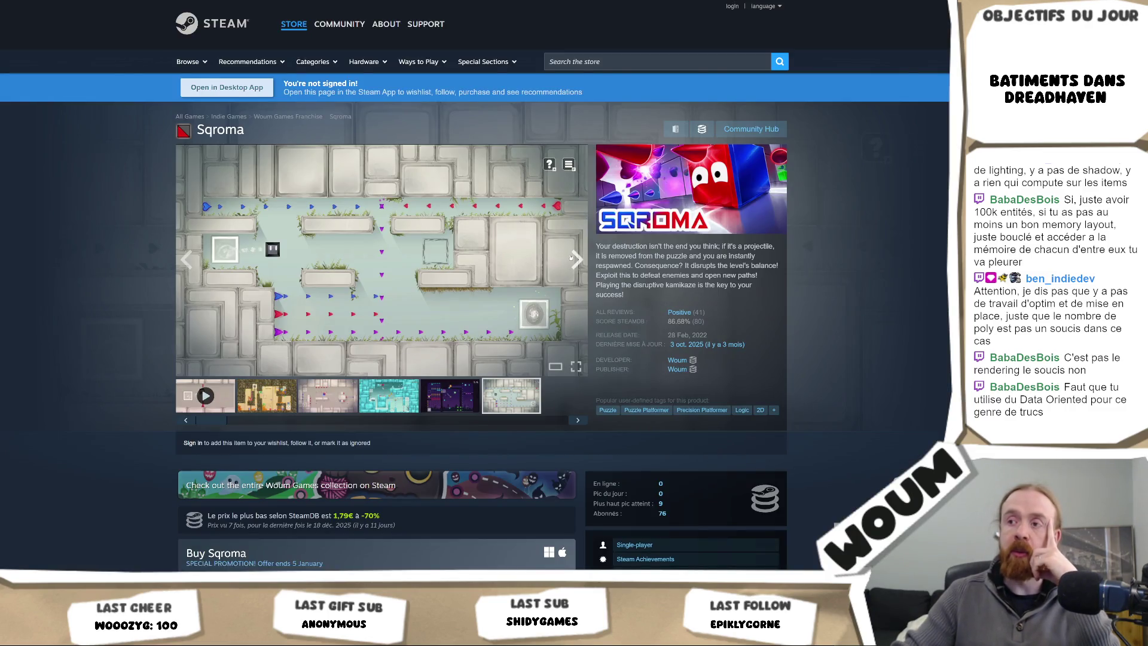
left_click(565, 260)
left_click(565, 260)
left_click(566, 261)
left_click(565, 260)
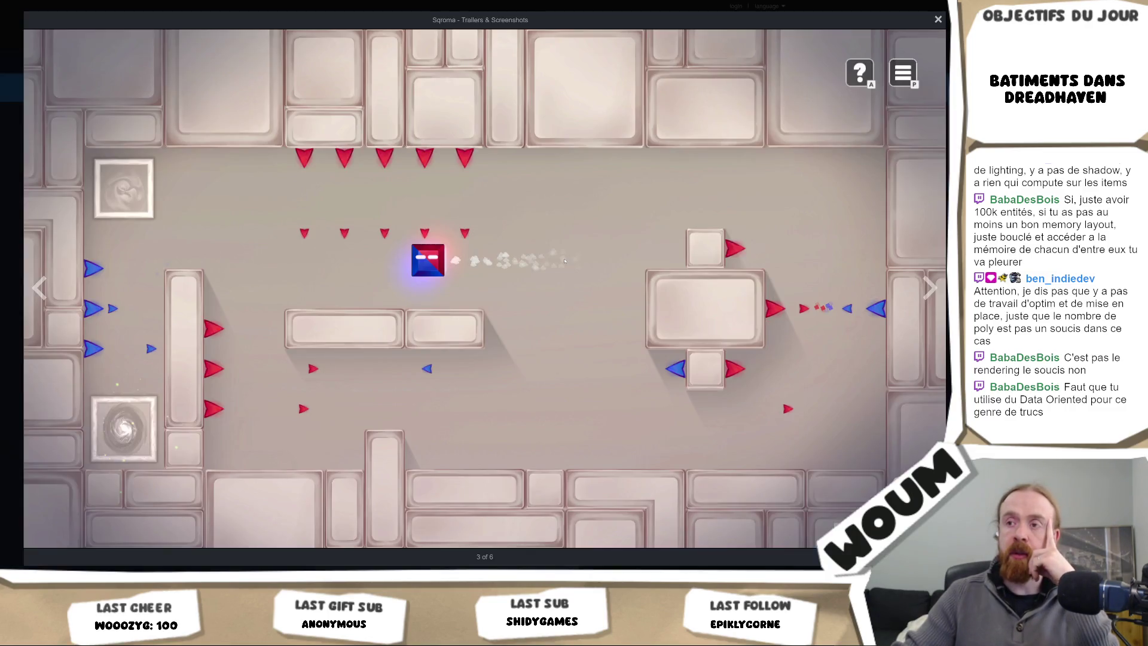
left_click(927, 291)
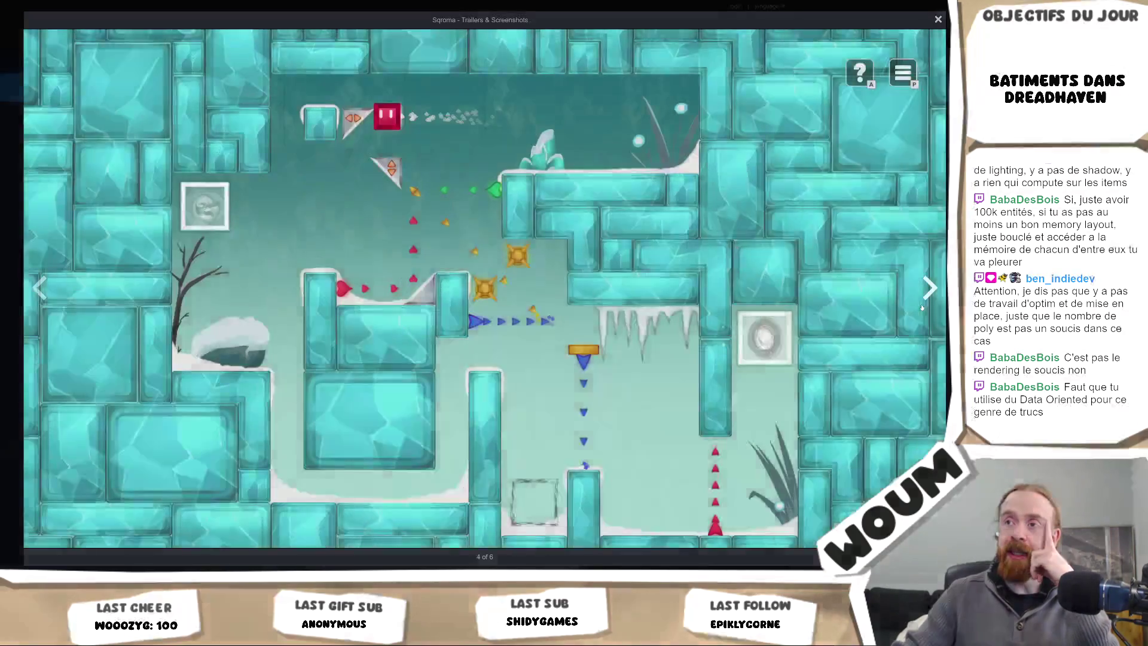
left_click(940, 19)
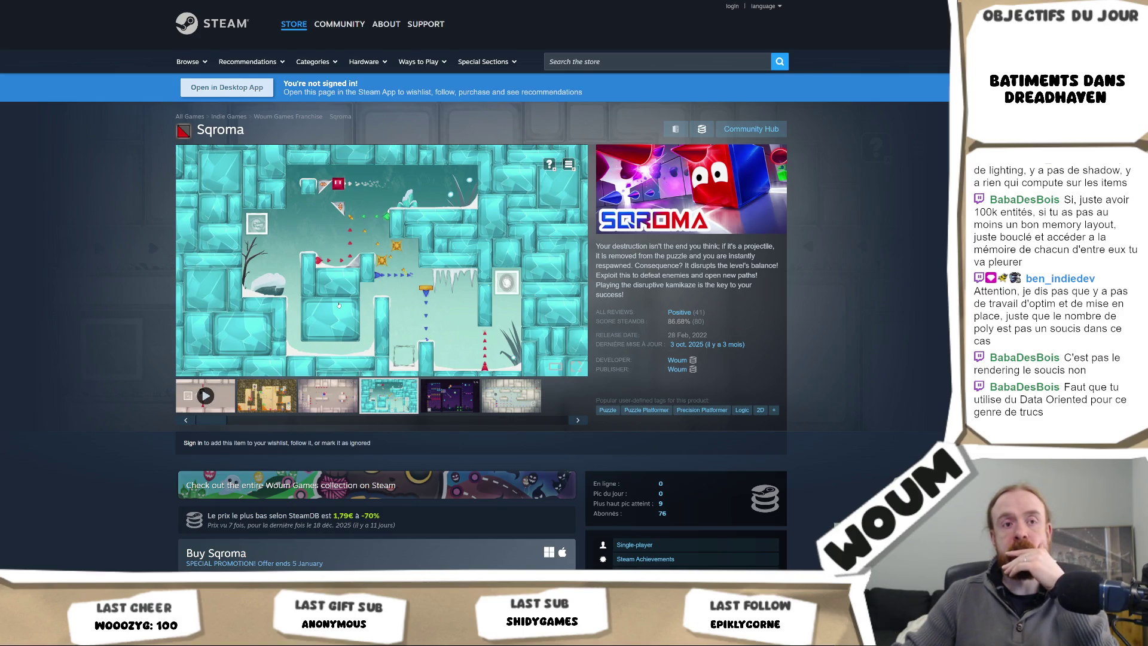
Step: Scroll the Sqroma page down to the Buy Sqroma and Woum's Games bundle offers
scroll(339, 305, "down", 3)
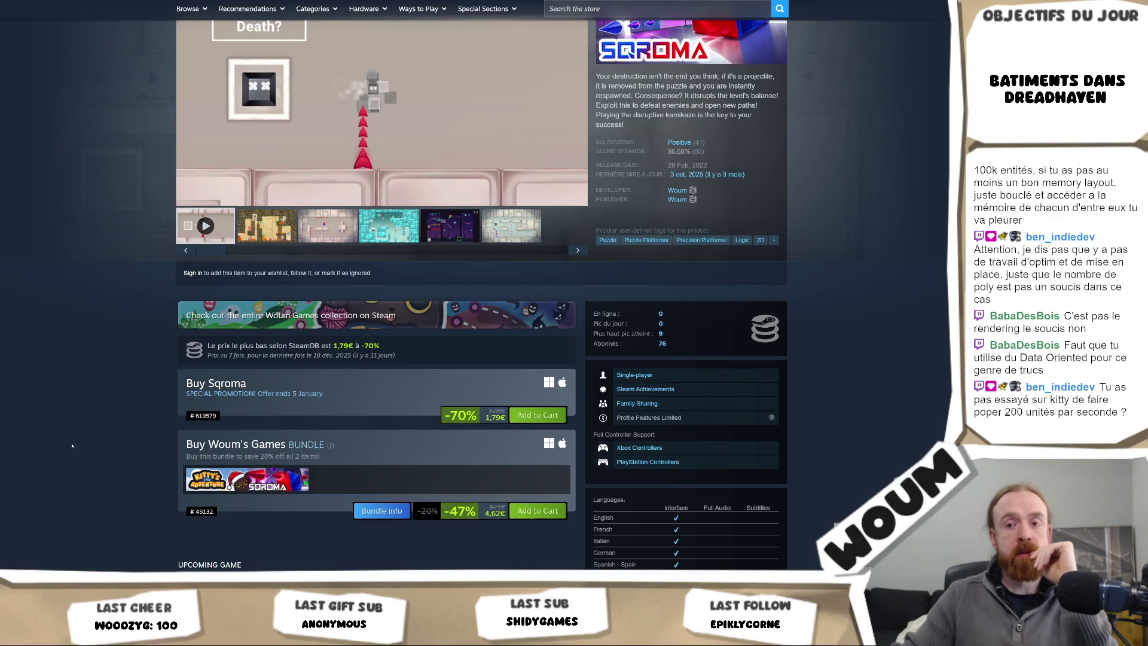
key("alt+Tab")
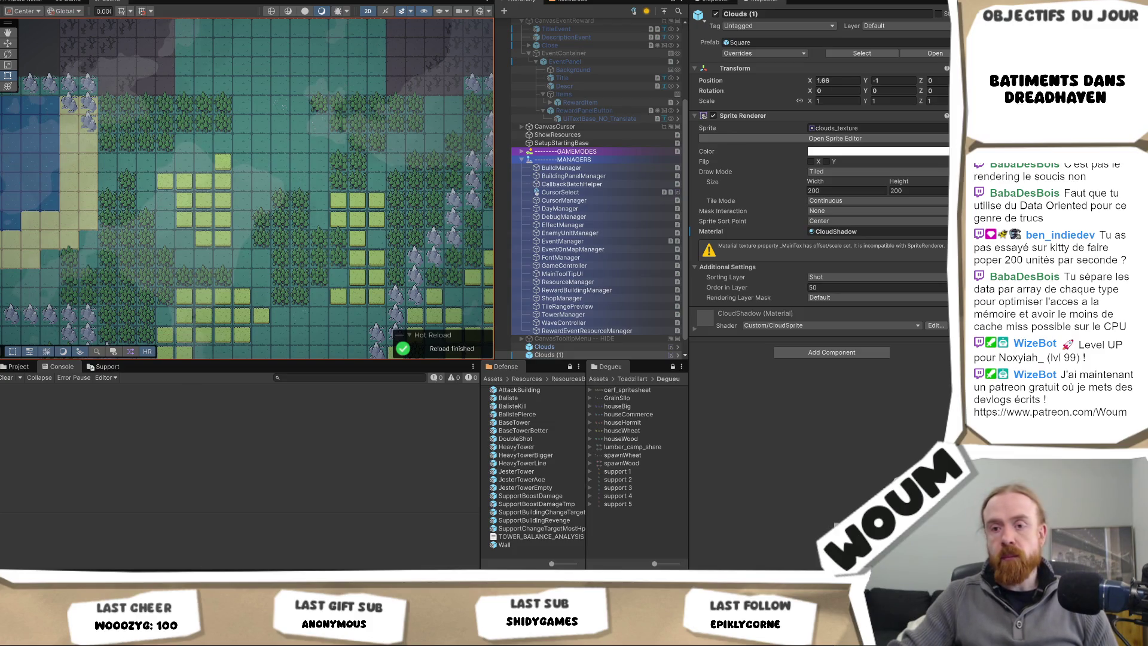
key("alt+Tab")
key("alt+Tab")
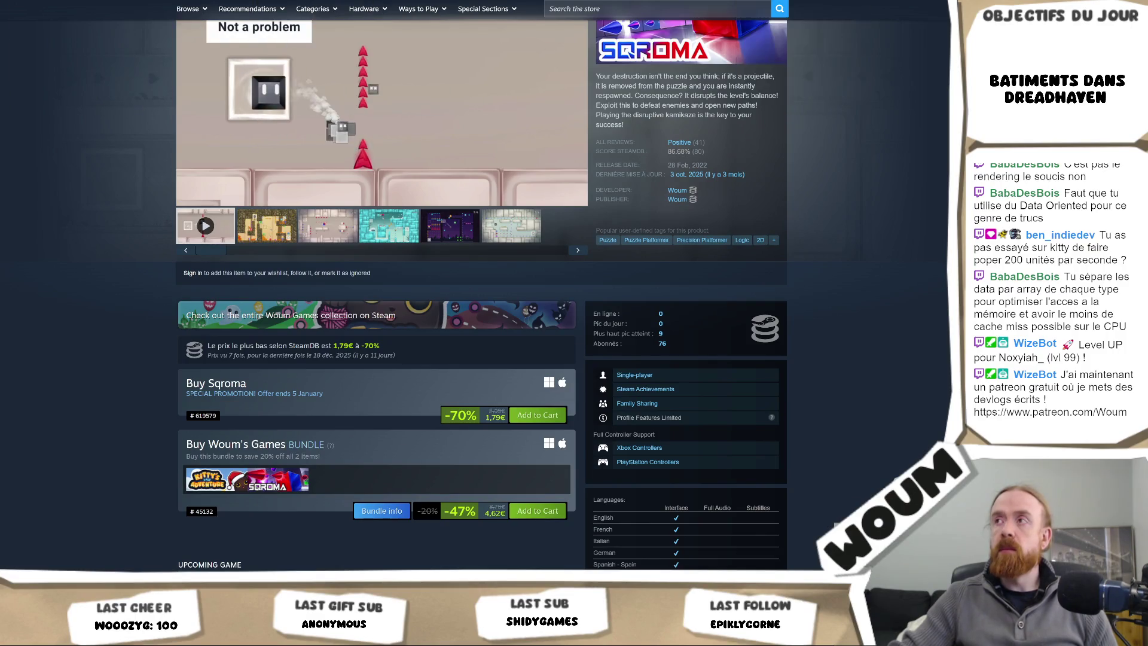
key("alt+Tab")
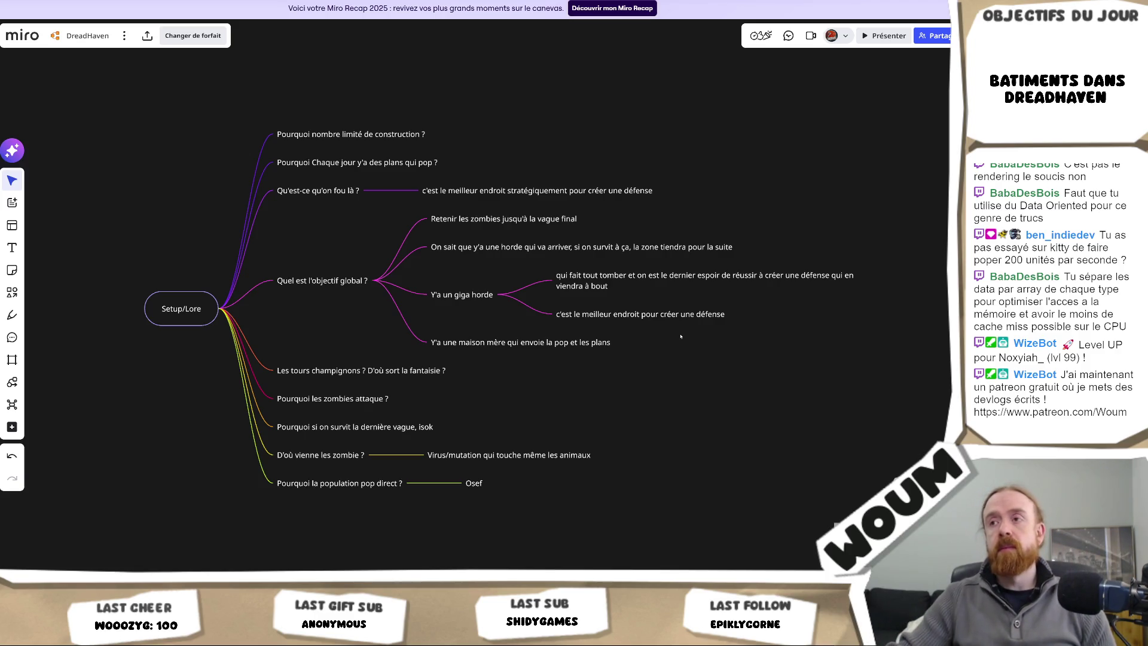
Step: Add a second answer node beside 'Osef' under 'Pourquoi la population pop direct ?'
mouse_move(725, 258)
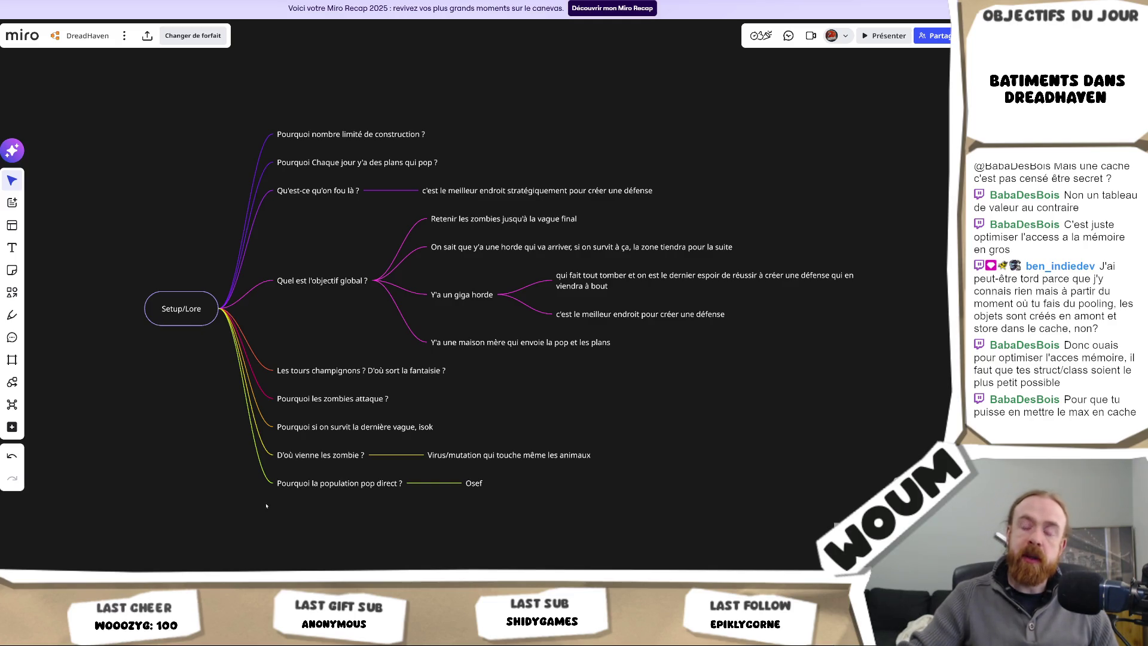
left_click(432, 482)
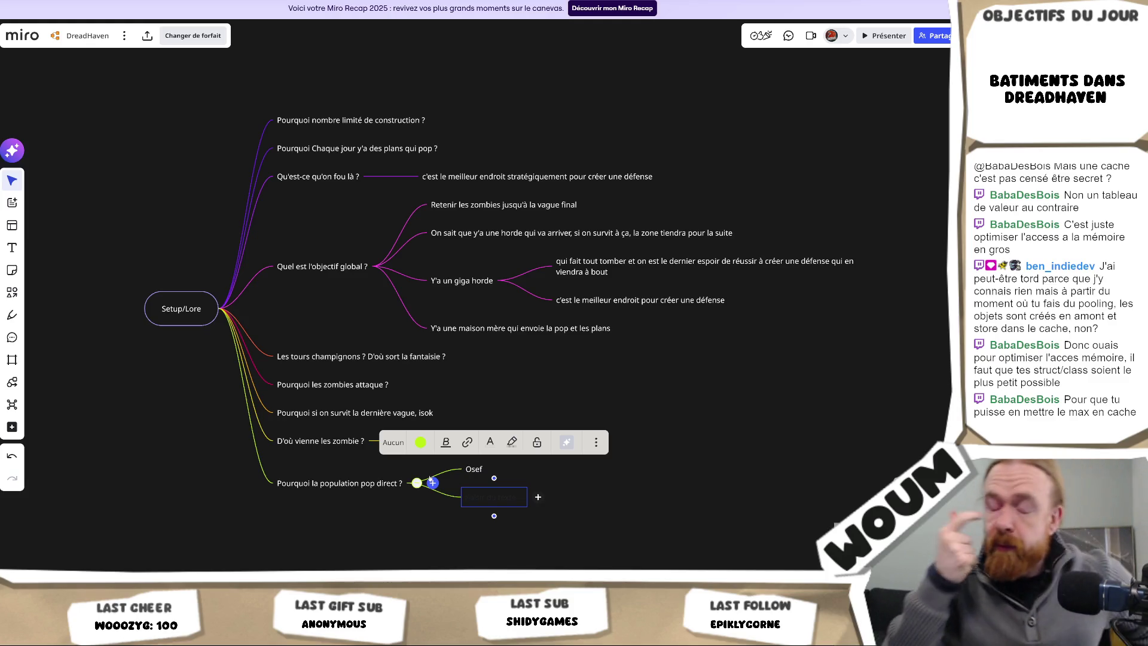
Step: Type the answer 'On pourrait en avoir + et c'est vraiment une ressource, qui vient chaque jour', then add sibling 'Et donc genre'
type("On ")
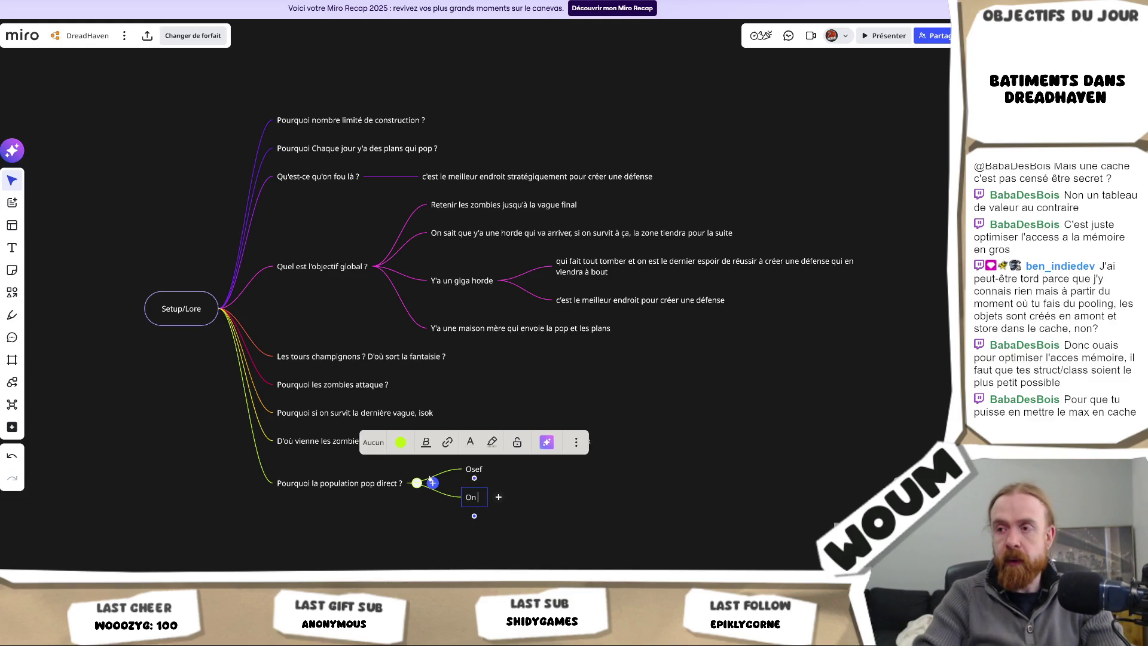
type("pourrait en")
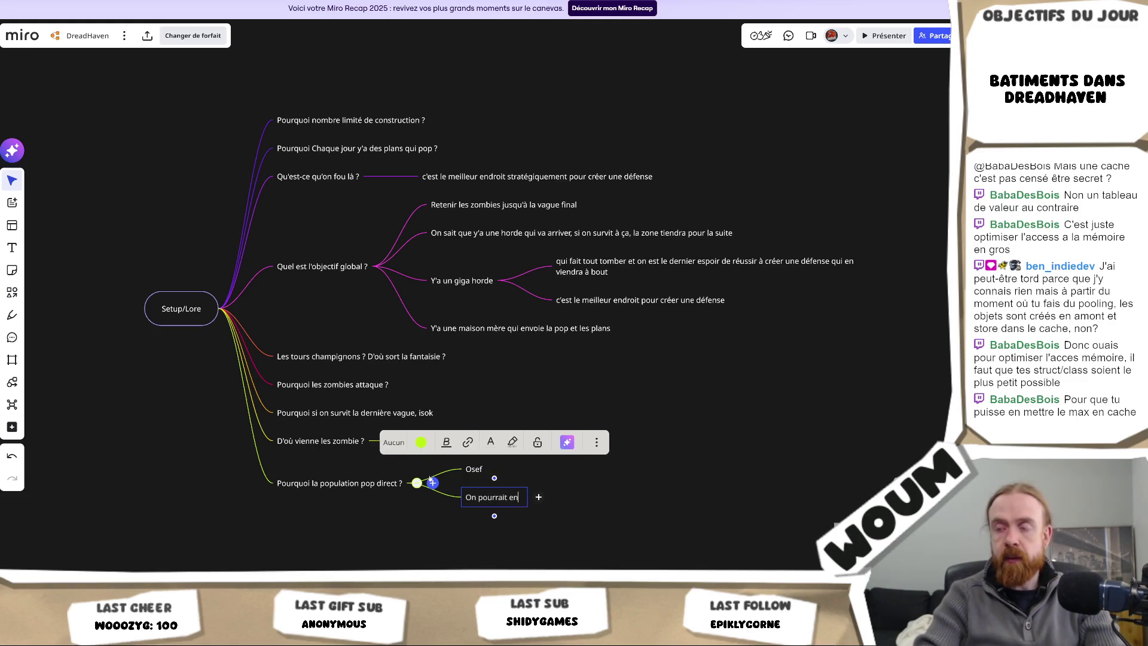
type(" avoir + et ")
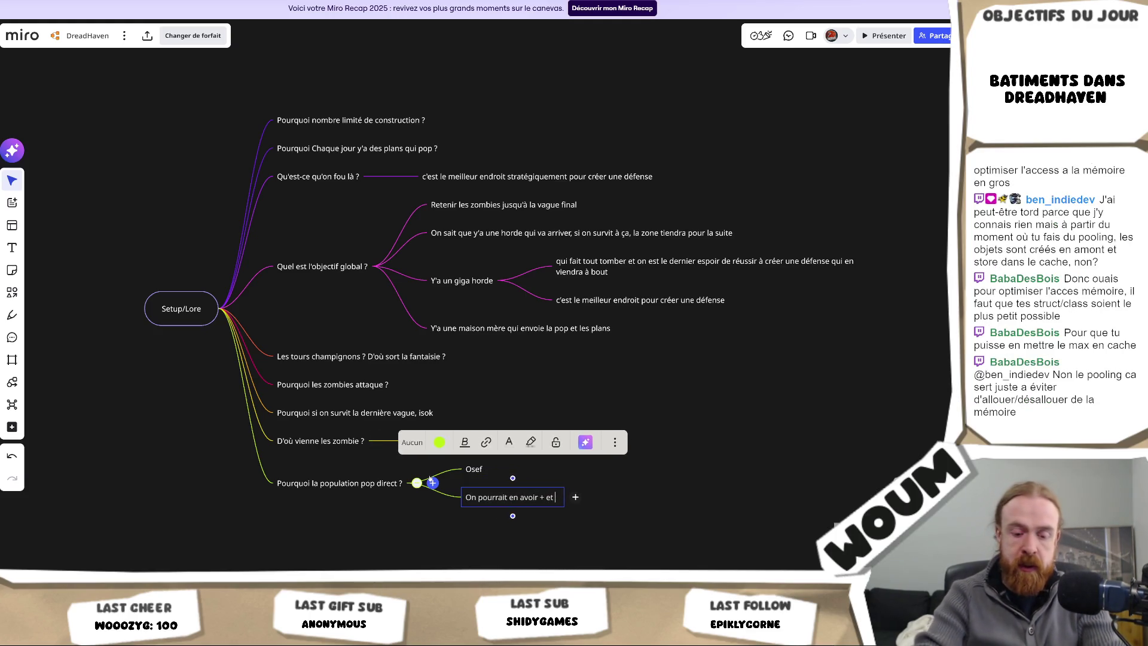
type("c'est vraiment un")
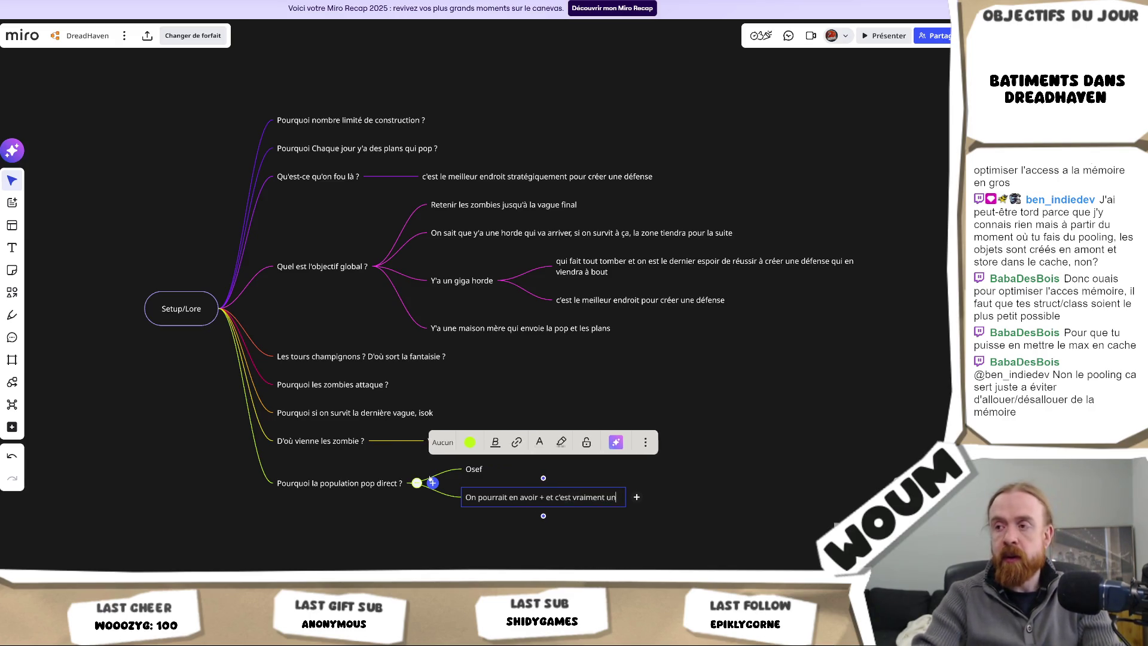
type("e ressource,")
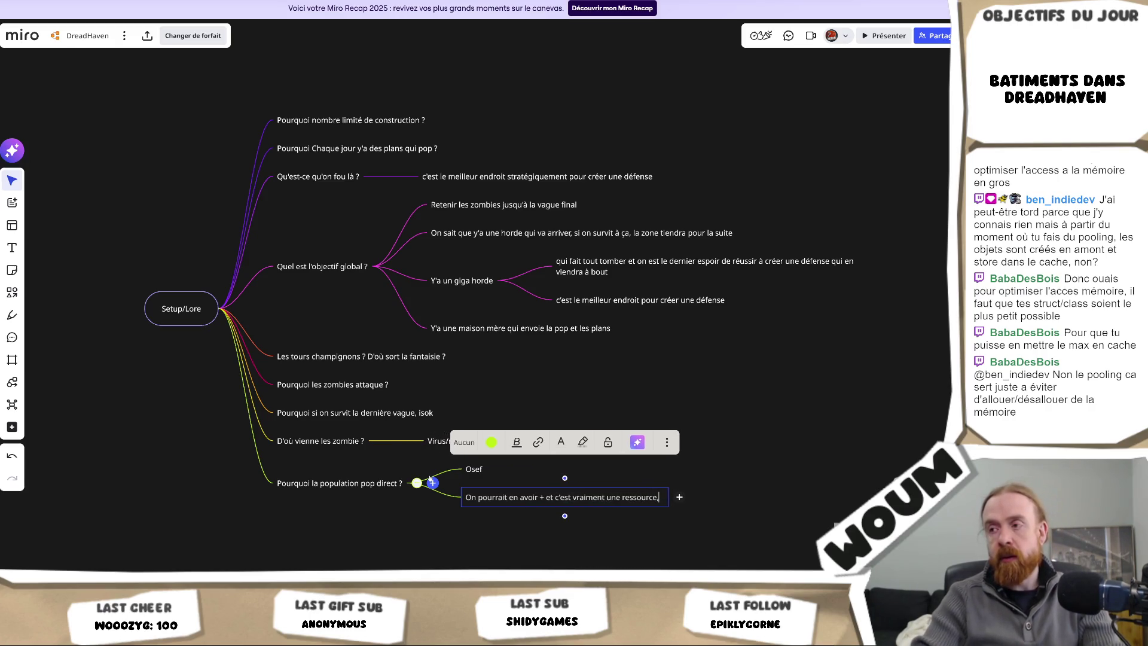
type(" qui vient chaque")
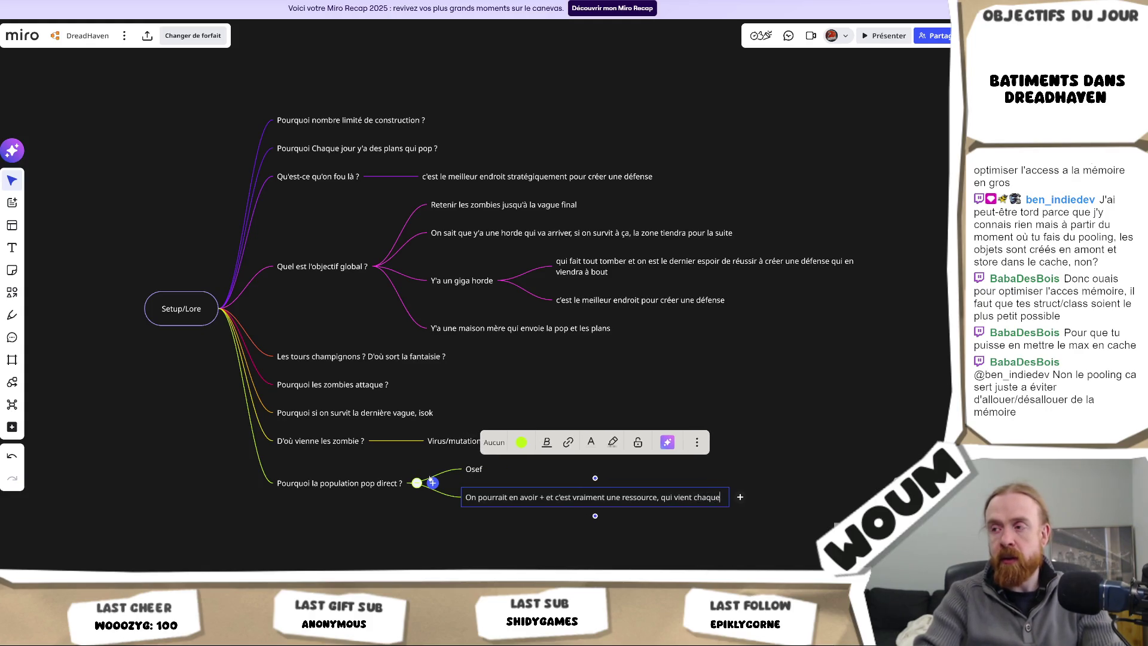
type(" jour")
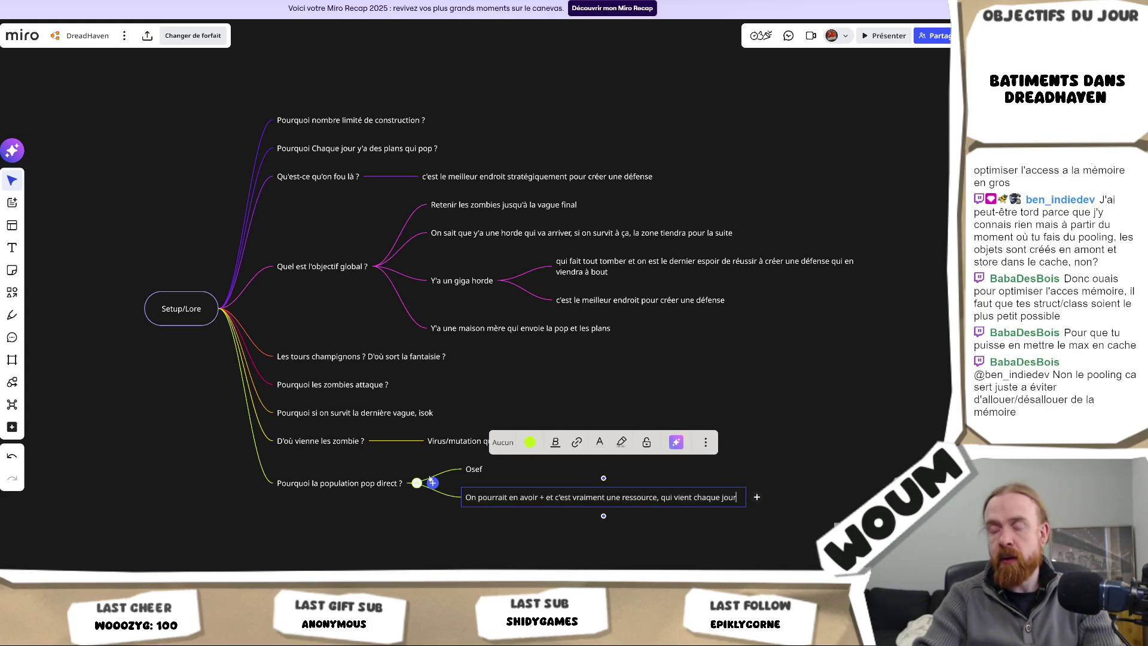
key("Return")
type("Et donc genre")
key("ctrl+a")
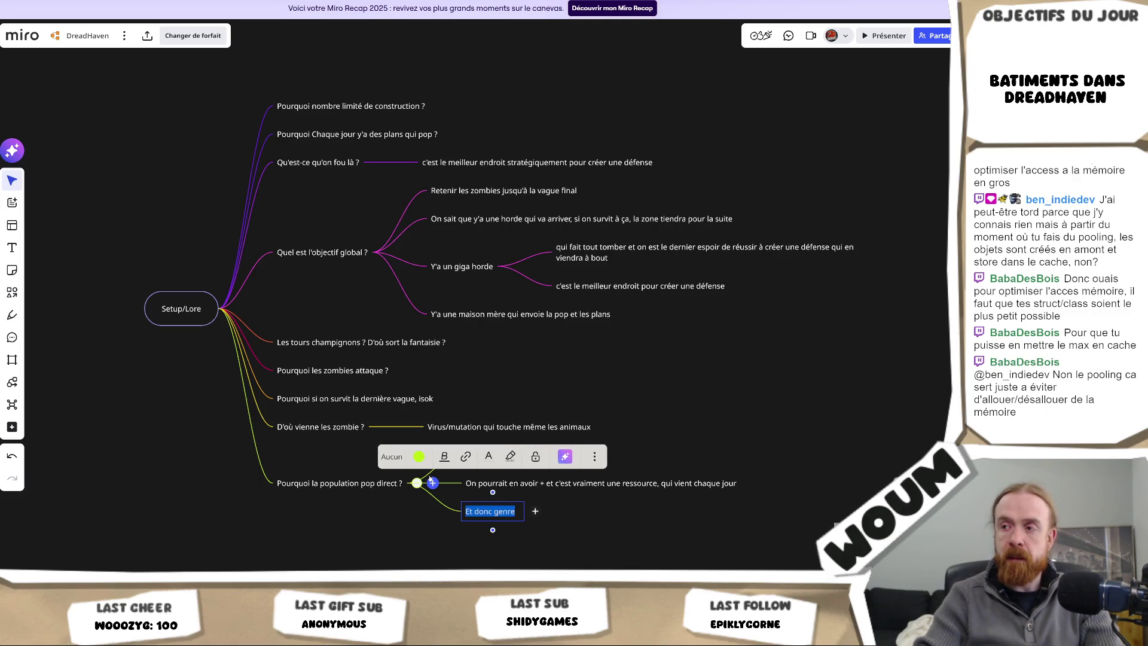
Step: Clear the 'Et donc genre' text, leaving the third answer node empty and deselected
key("BackSpace")
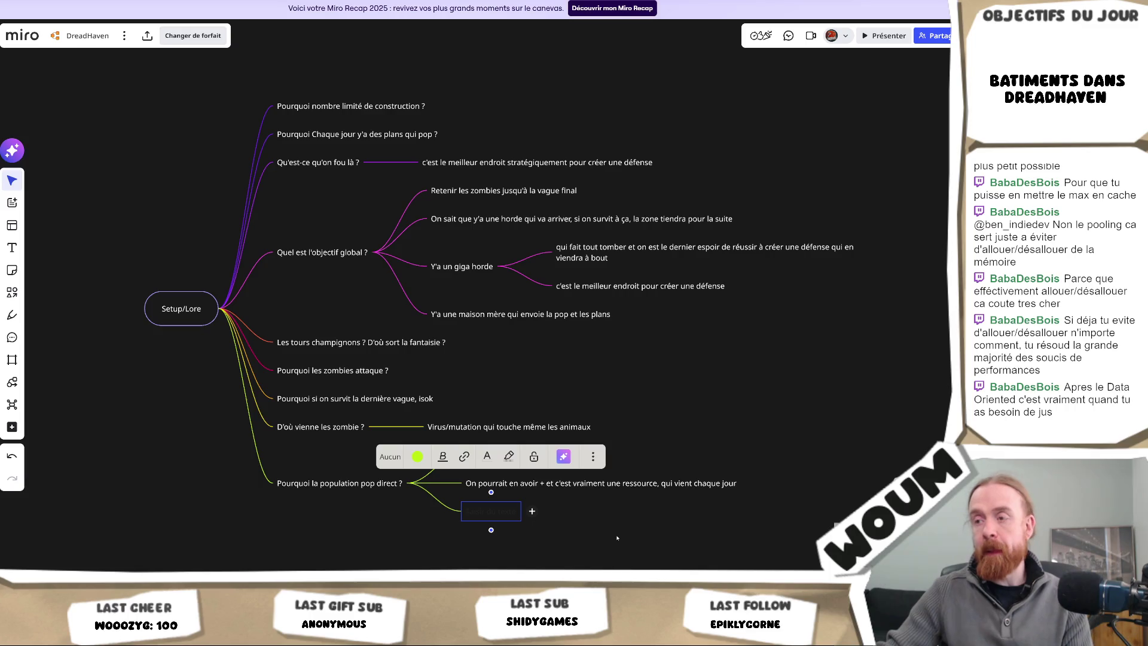
key("Escape")
left_click(479, 513)
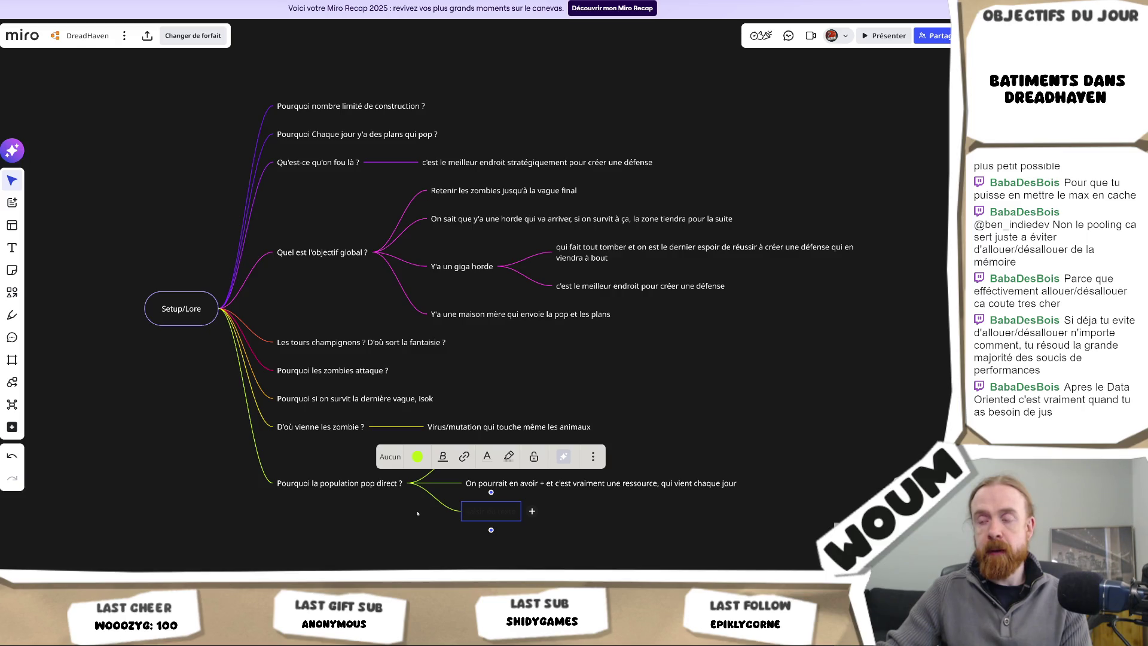
left_click(640, 493)
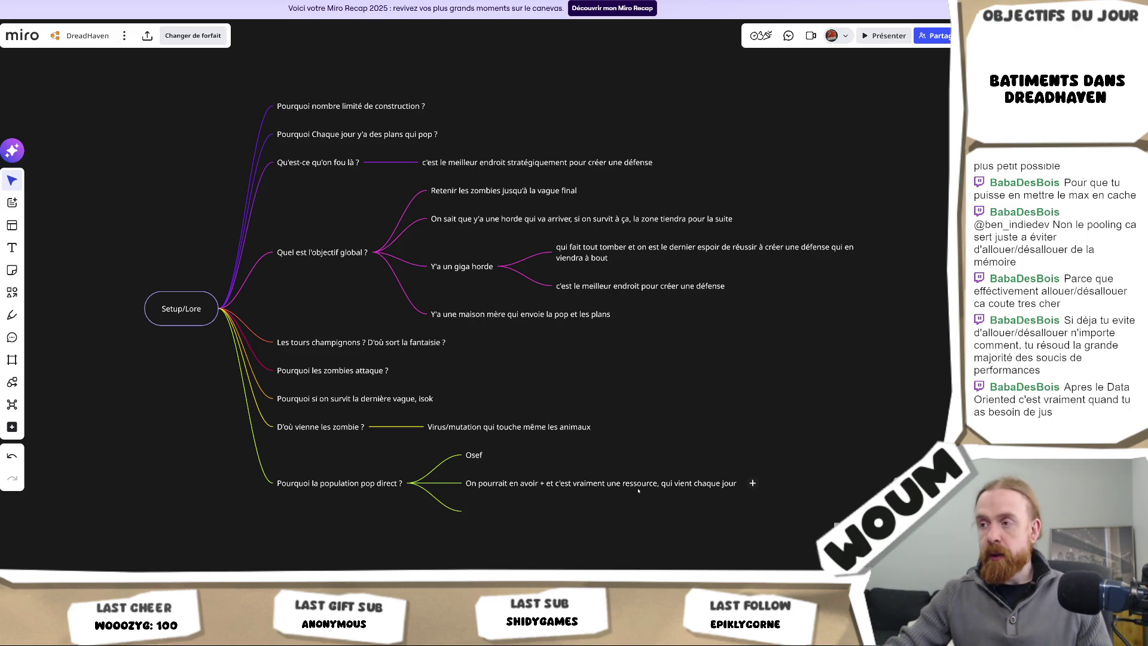
Step: Append 'et tout coûte des guguss aussi' to the resource answer node
left_click(639, 491)
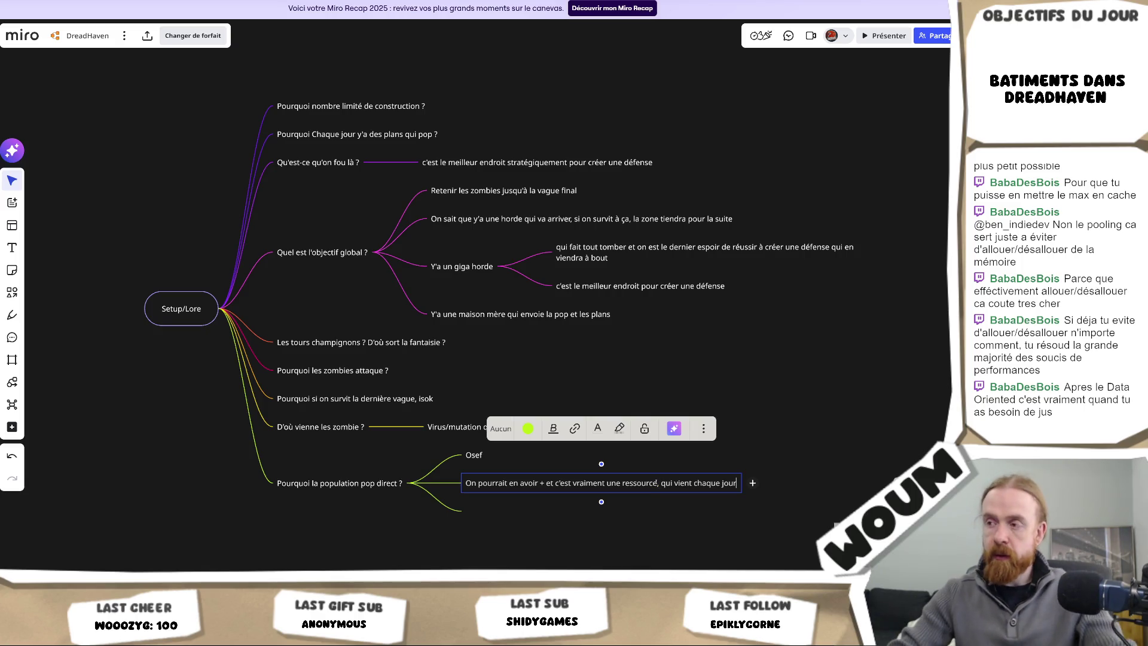
type(" et tout co")
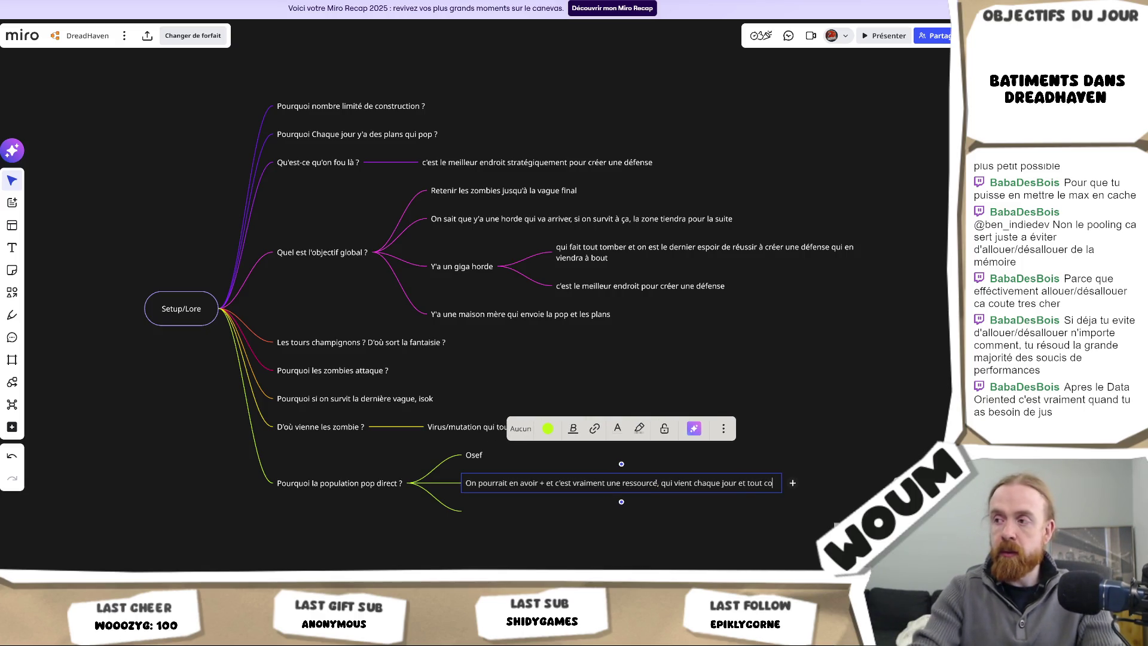
type("ûte des guguss aussi")
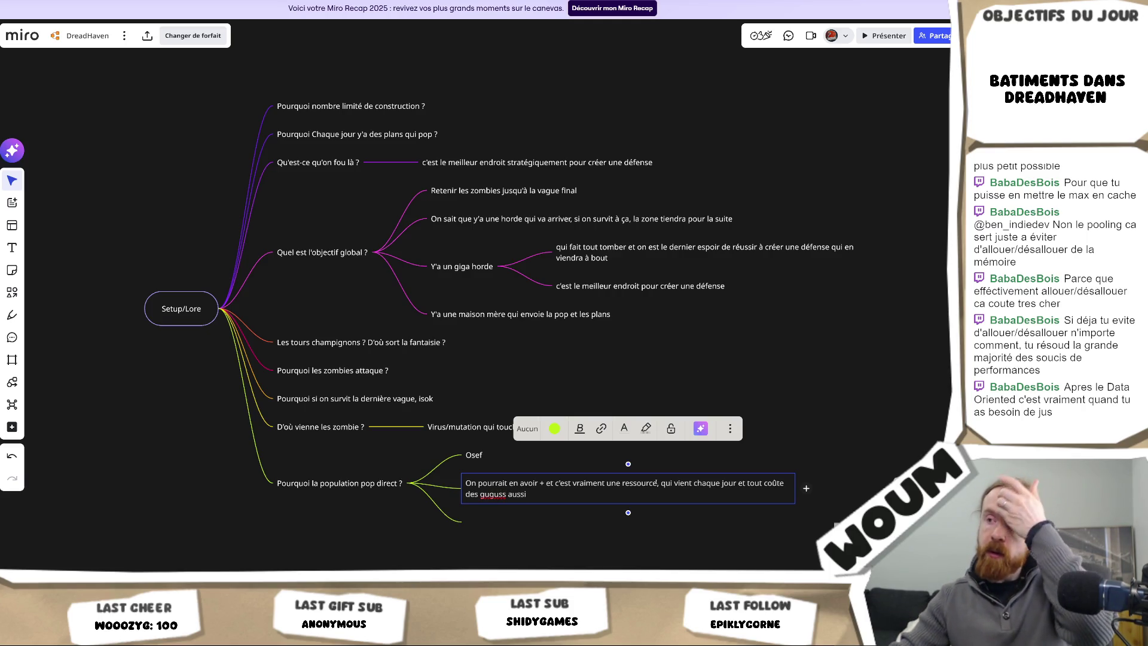
left_click(505, 542)
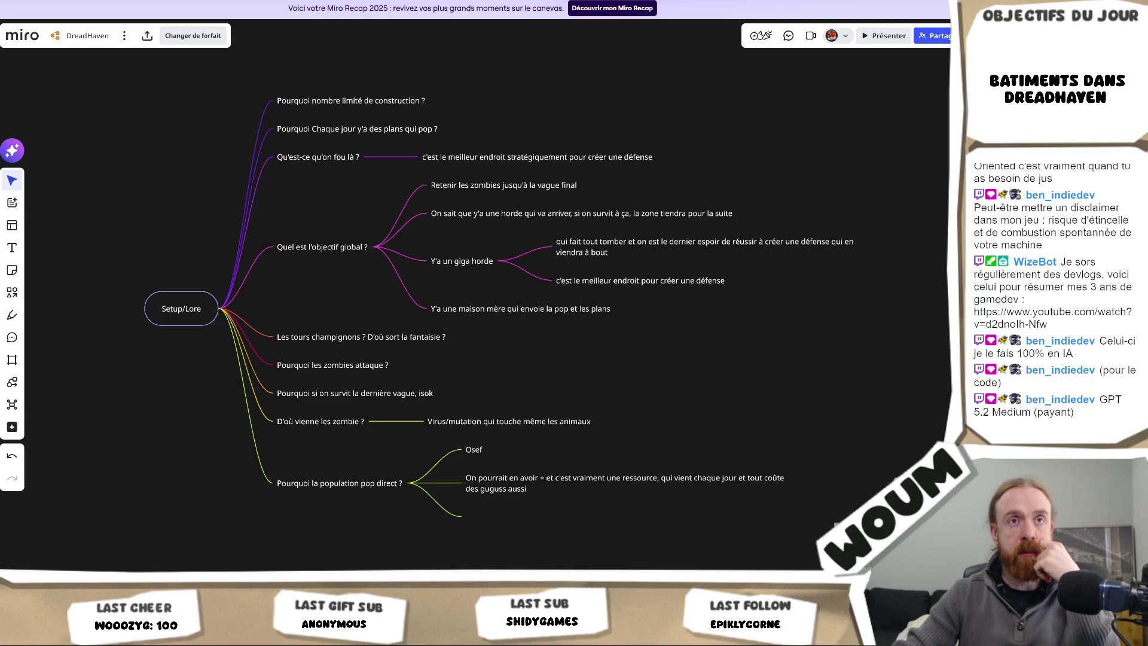
key("alt+Tab")
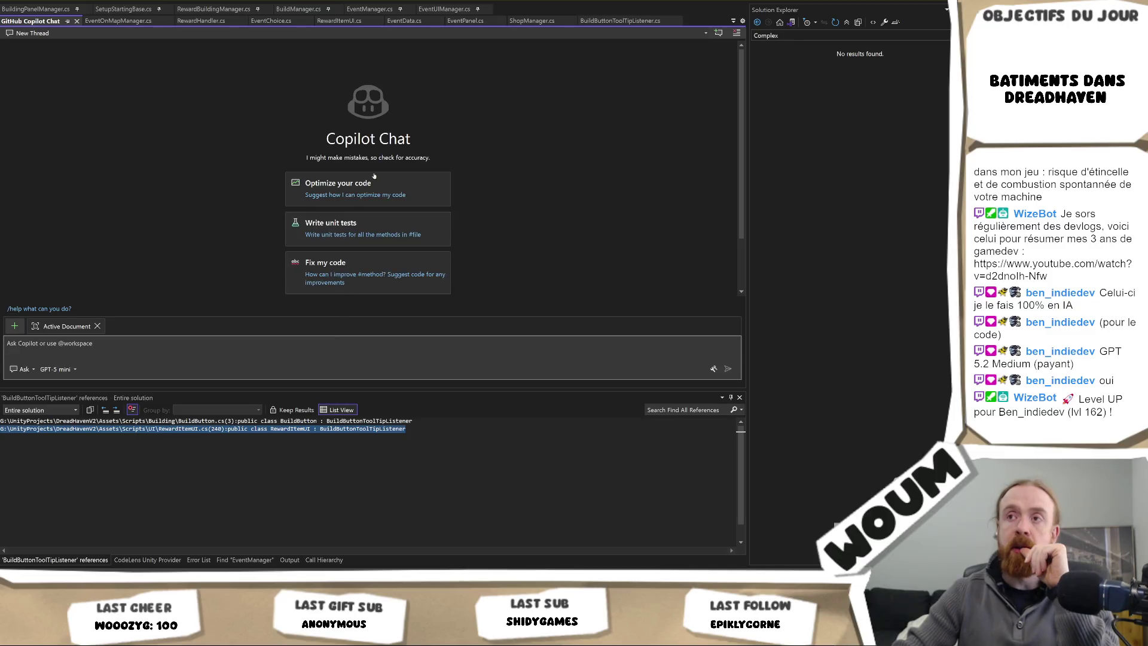
Step: Keep GPT-5 mini as the Copilot model, close the Copilot Chat tab, and return to Miro
left_click(69, 370)
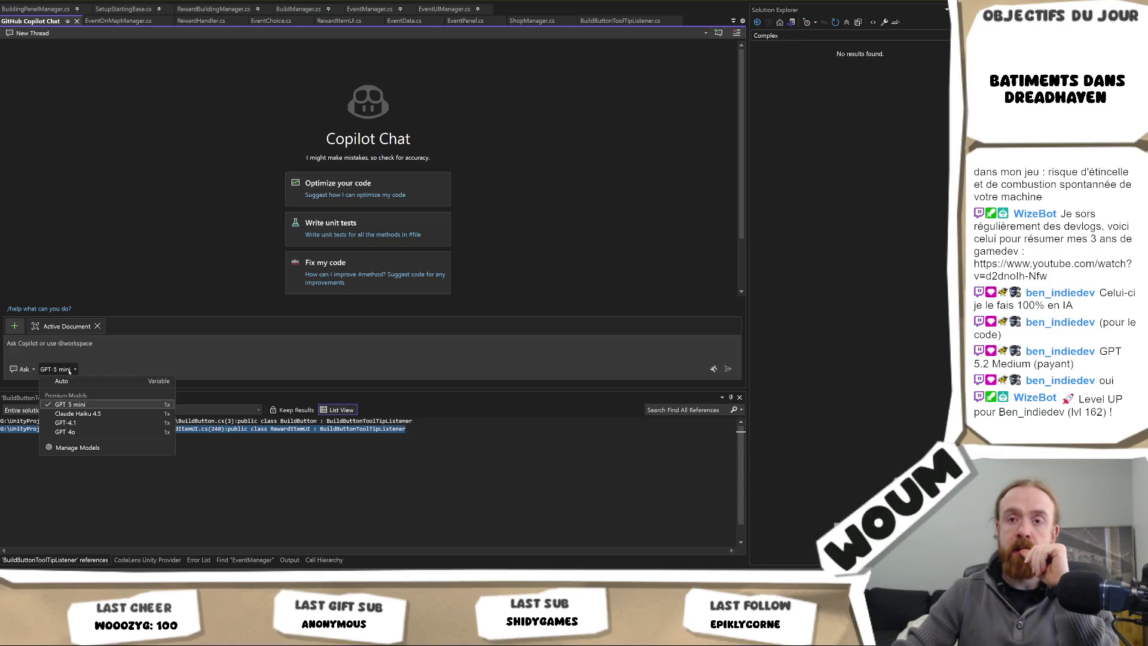
left_click(85, 404)
left_click(96, 360)
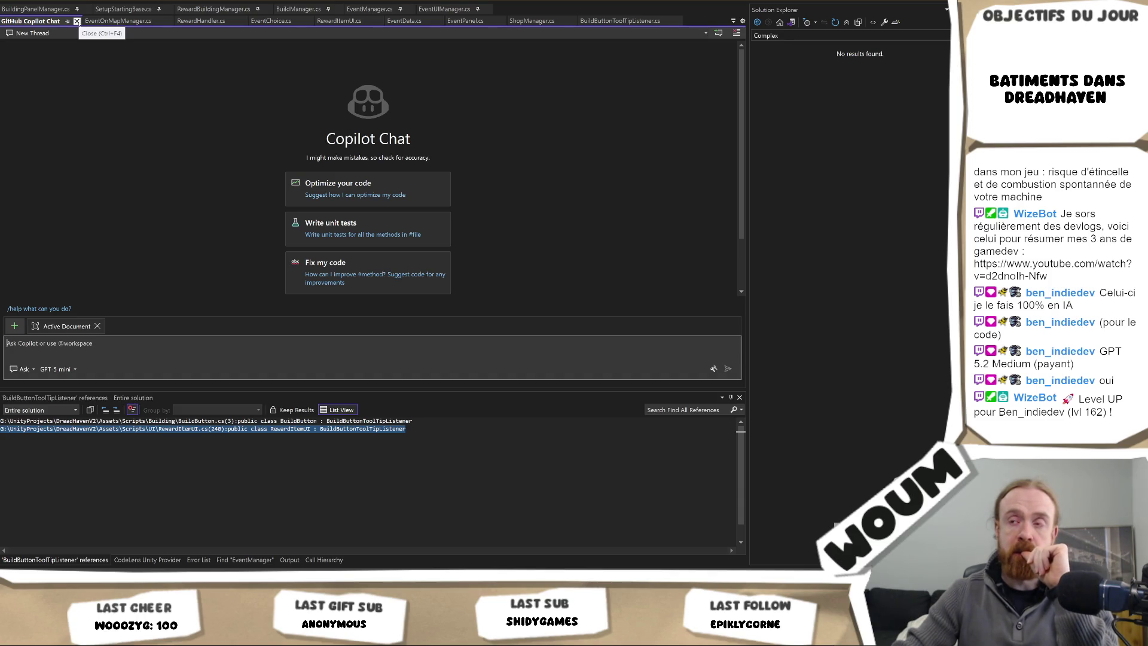
left_click(77, 21)
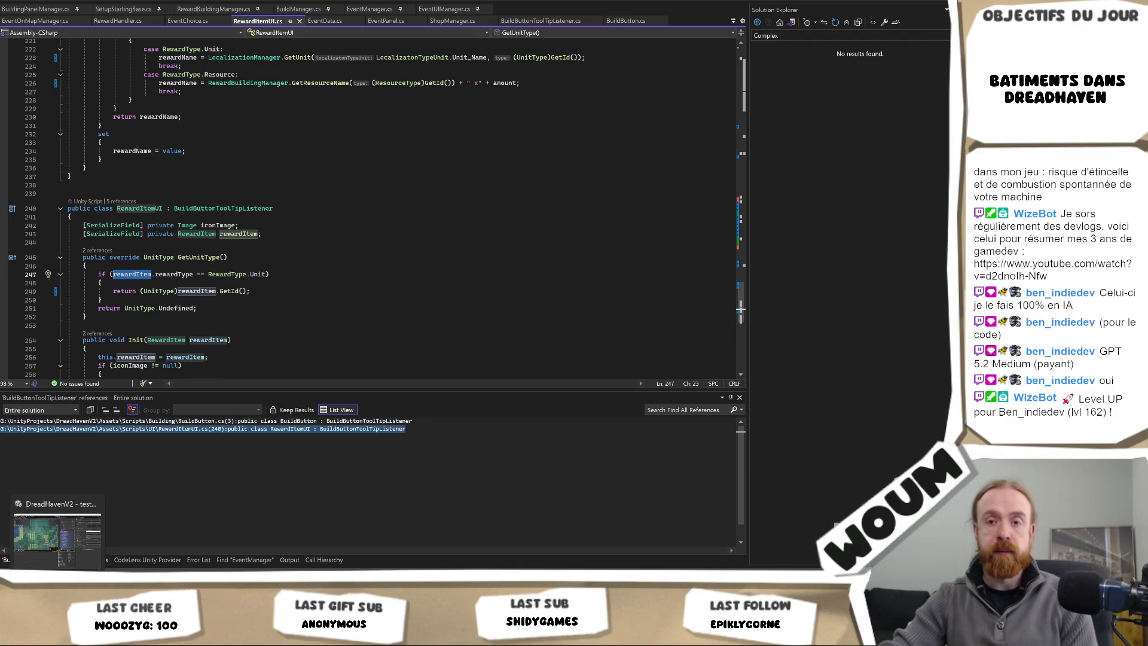
key("alt+Tab")
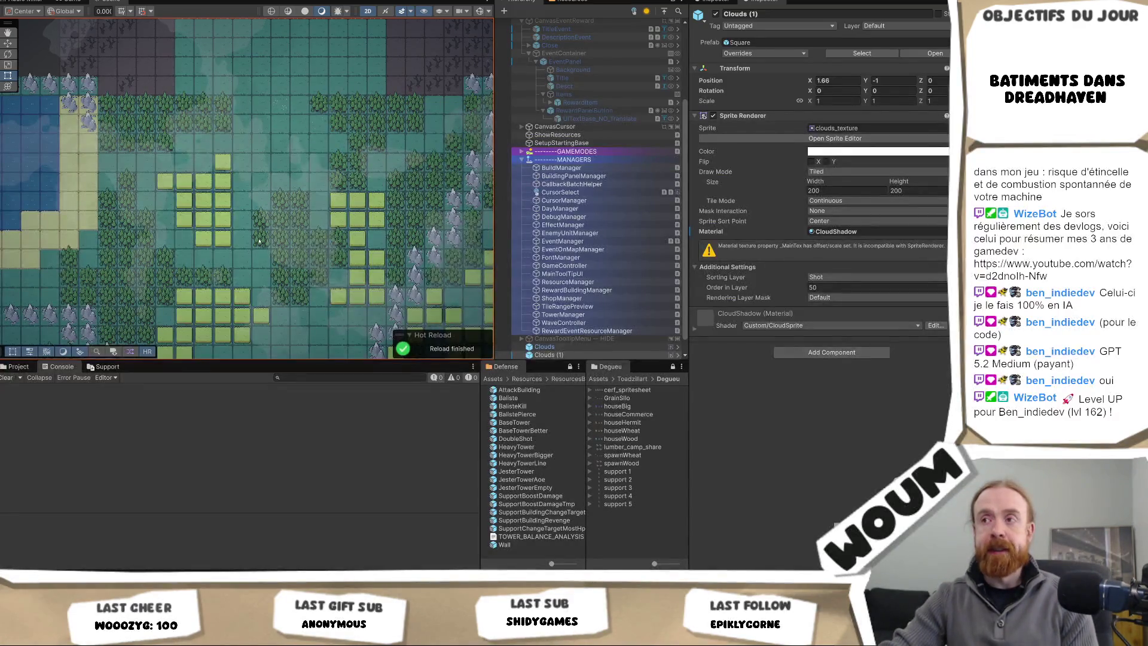
key("alt+Tab")
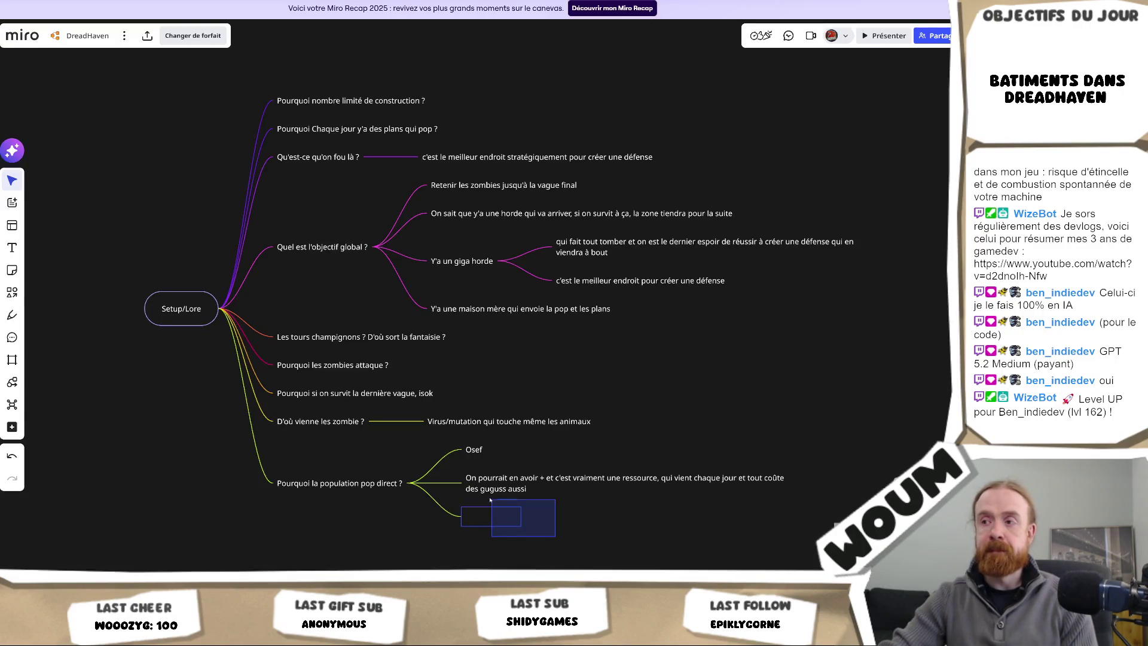
Step: Delete the empty answer node under the population question and recentre the mind map
left_click(508, 517)
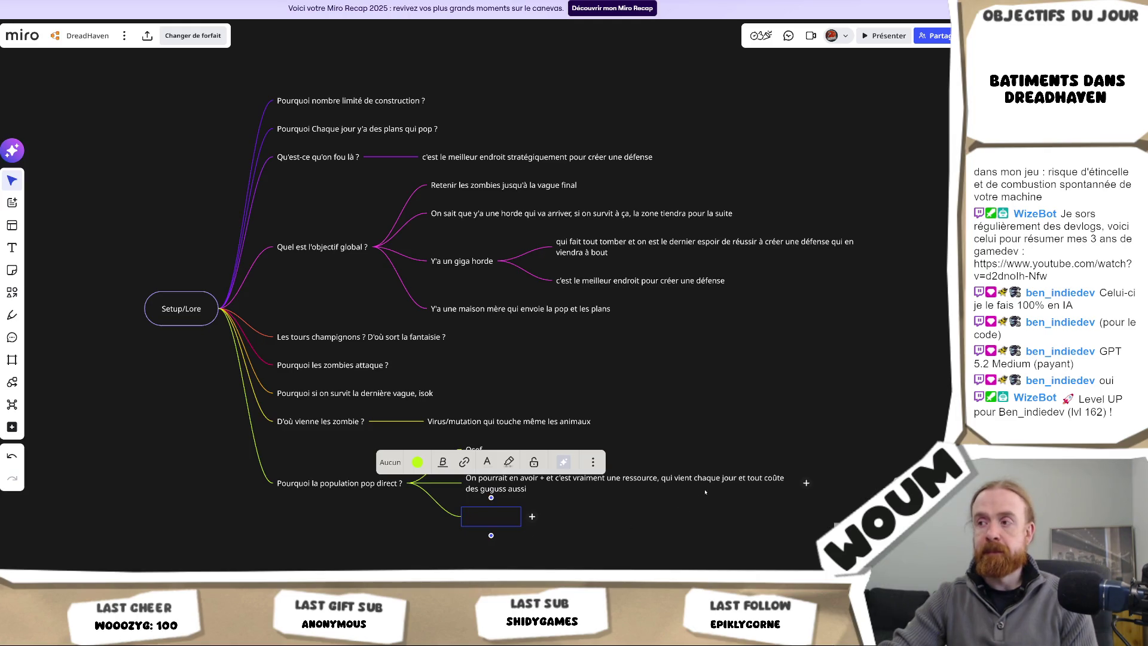
key("BackSpace")
key("Return")
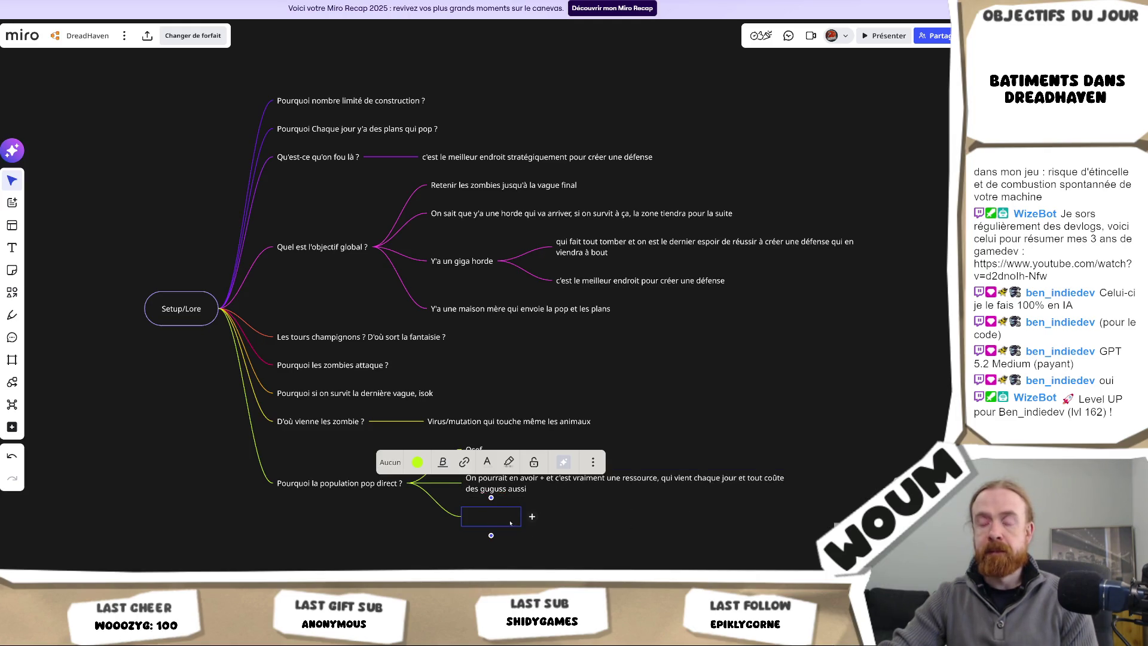
key("Escape")
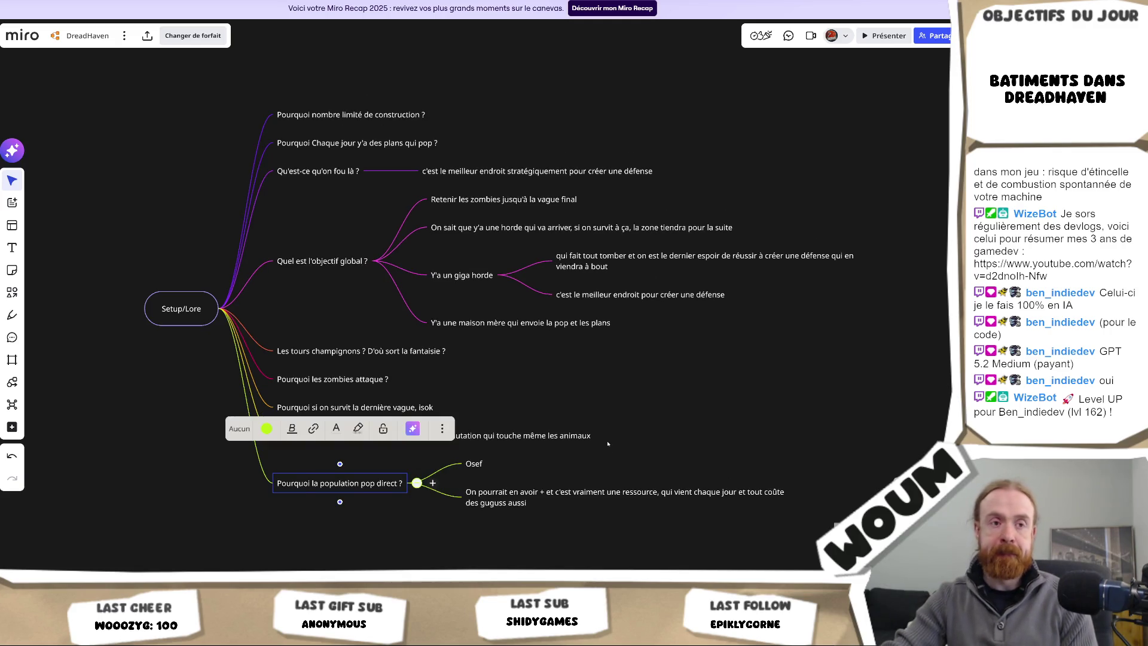
scroll(620, 531, "down", 1)
left_click_drag(620, 531, 572, 429)
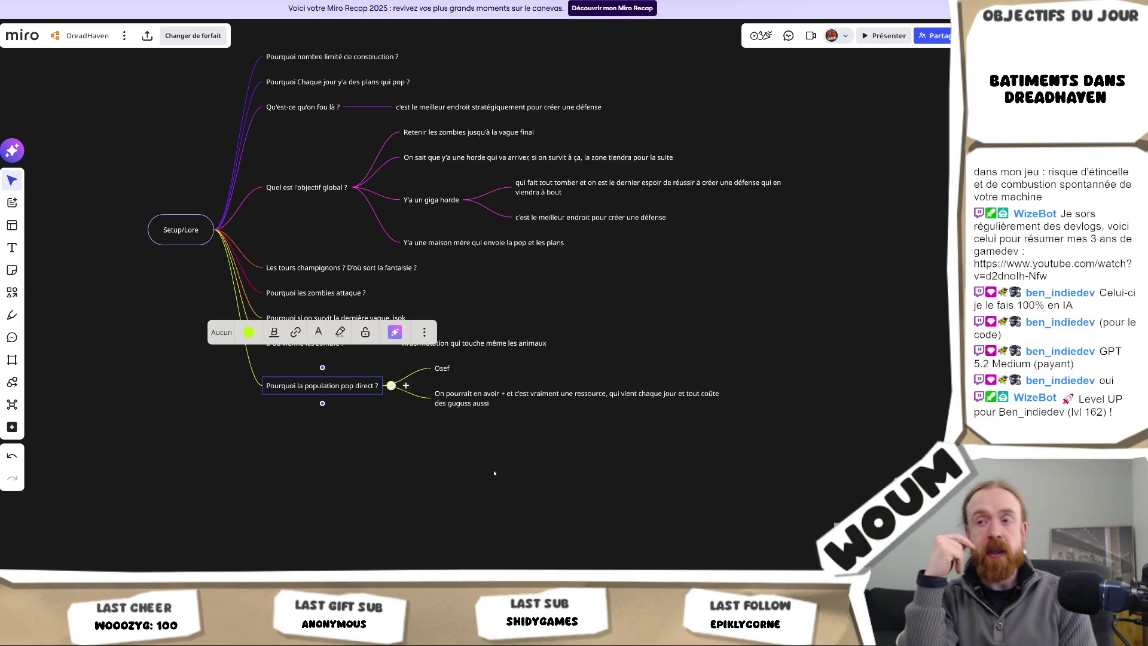
mouse_move(533, 493)
left_mouse_down()
mouse_move(244, 358)
mouse_move(253, 380)
mouse_move(264, 366)
mouse_move(248, 470)
left_mouse_up()
Step: Copy the horde-survival answer under 'Pourquoi si on survit la dernière vague, isok'
mouse_move(421, 317)
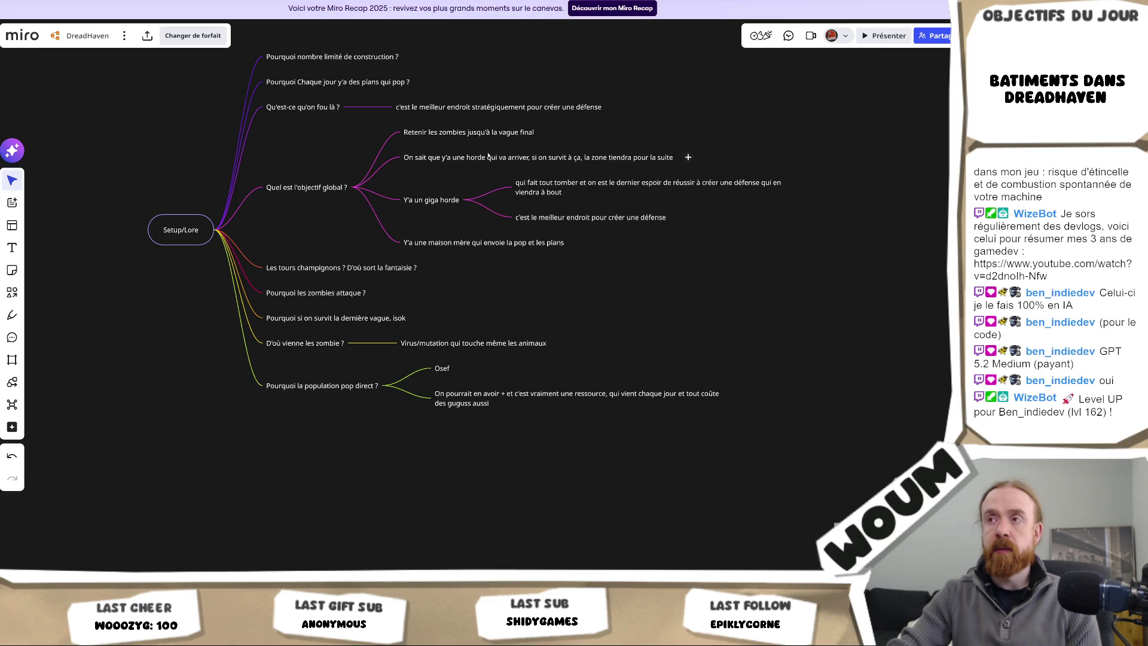
double_click(485, 158)
key("ctrl+c")
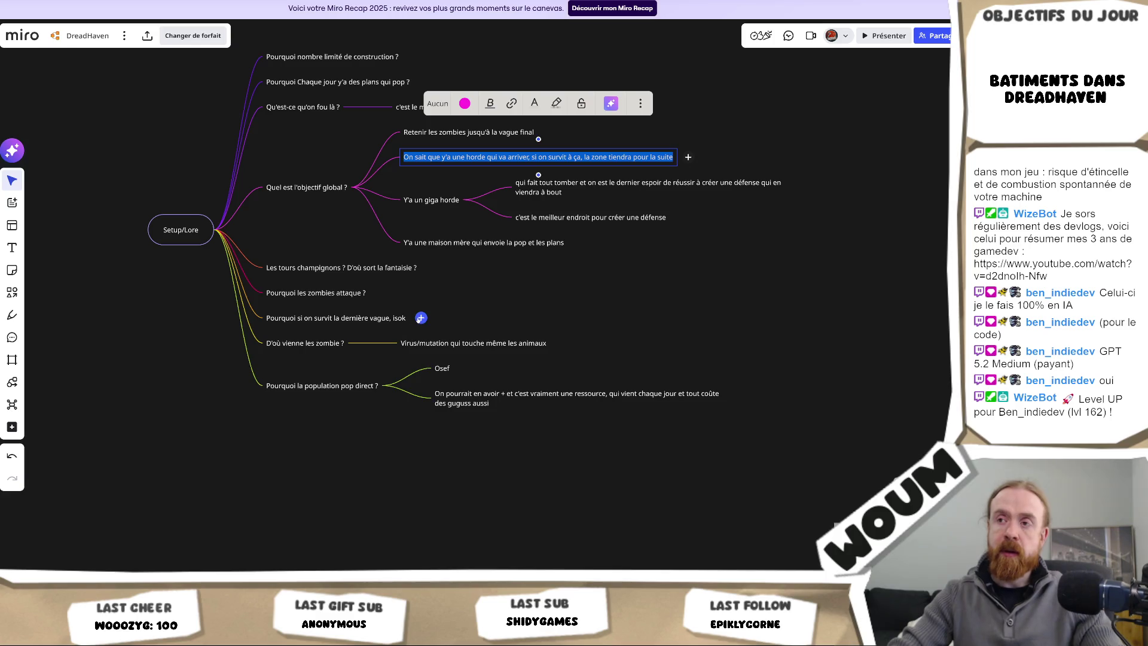
left_click(420, 318)
key("ctrl+v")
left_click(417, 306)
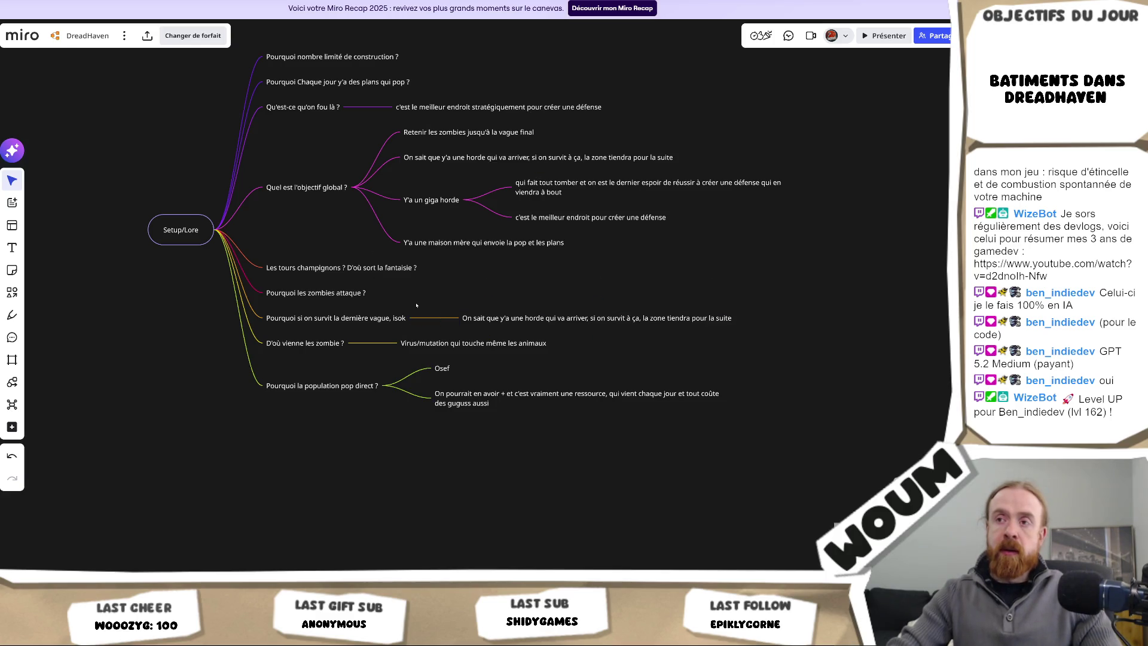
scroll(417, 305, "up", 2)
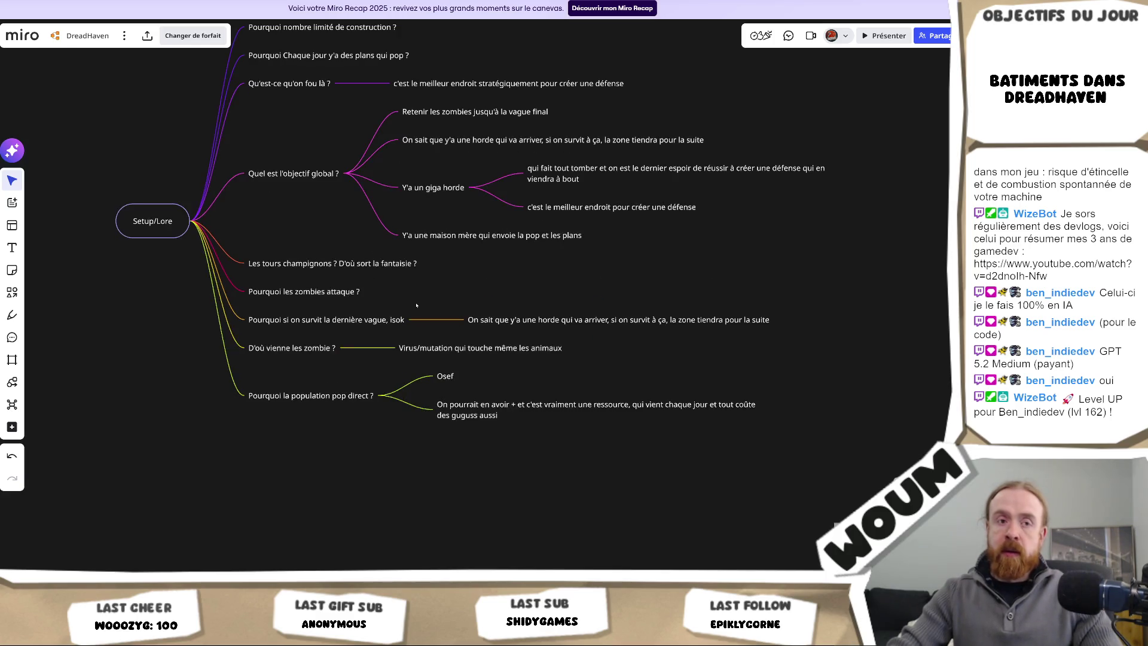
left_click(476, 144)
Step: Answer 'Pourquoi les zombies attaque ?' with 'On sait que y'a une horde qui va arriver', then start a daily-plans answer
left_click(476, 143)
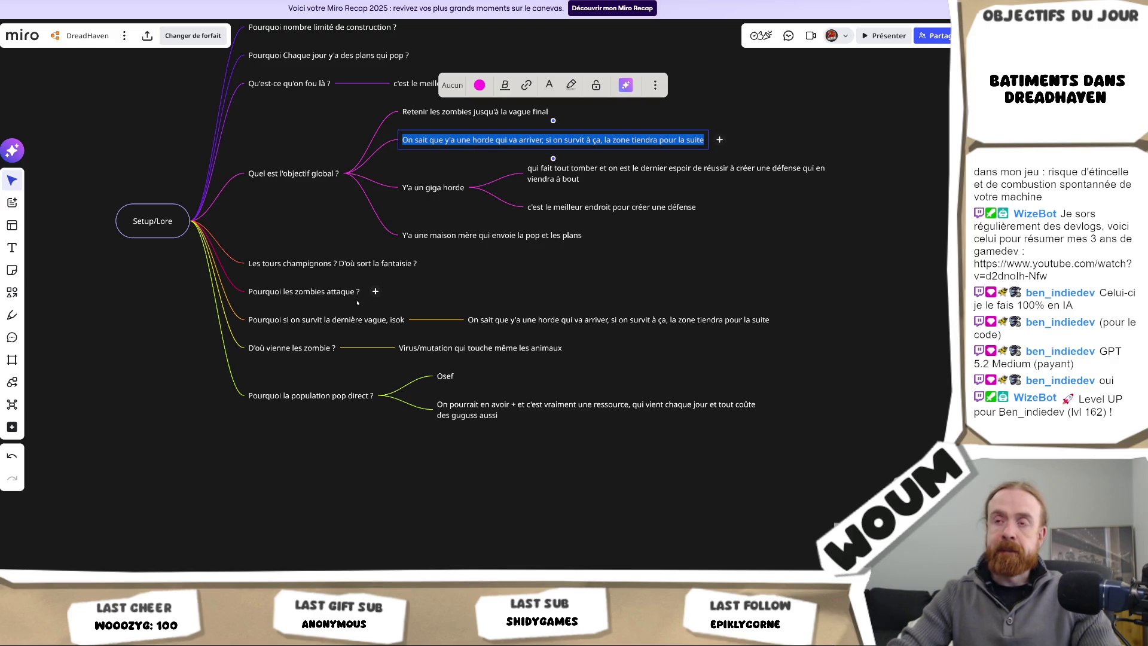
left_click(375, 292)
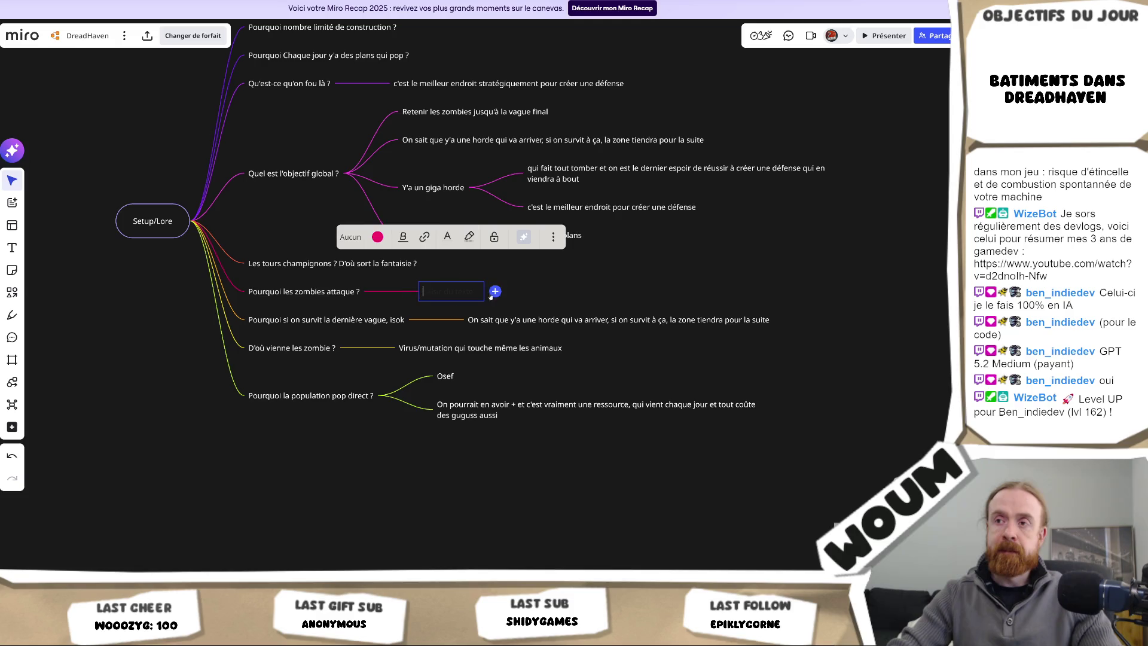
key("ctrl+v")
left_click_drag(563, 292, 725, 293)
key("BackSpace")
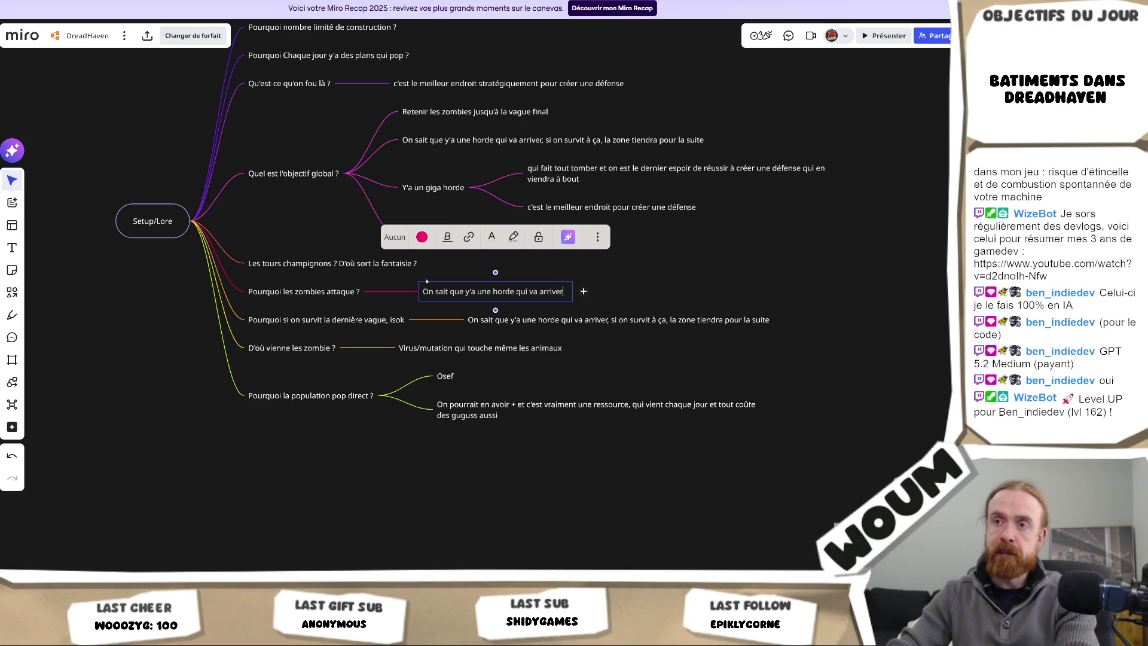
key("Return")
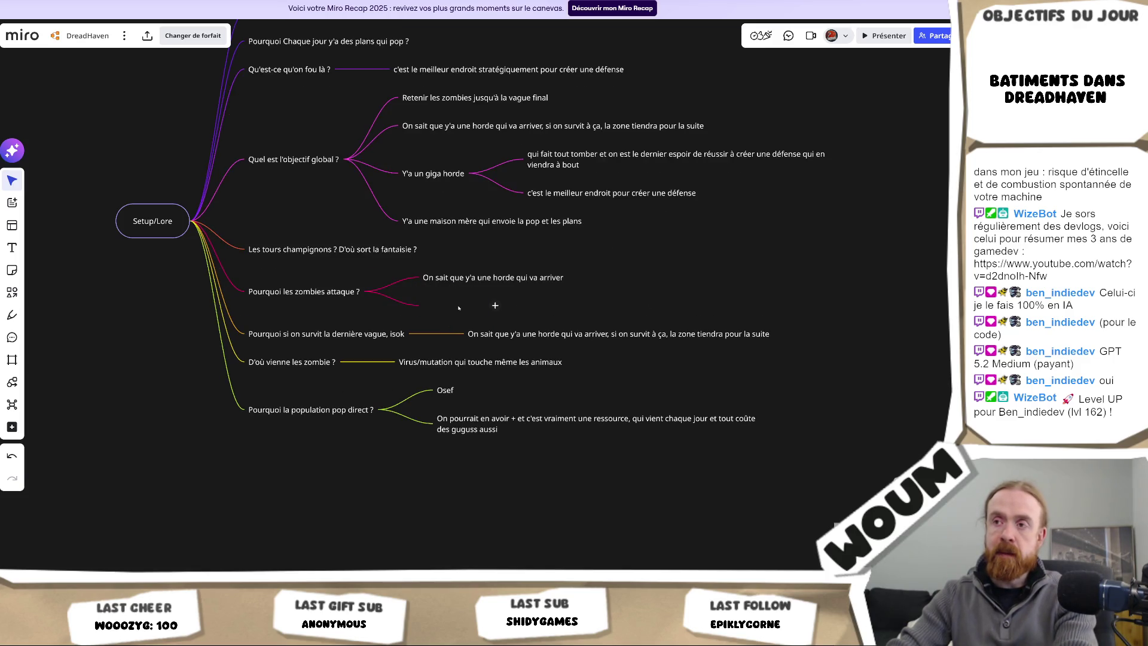
key("Escape")
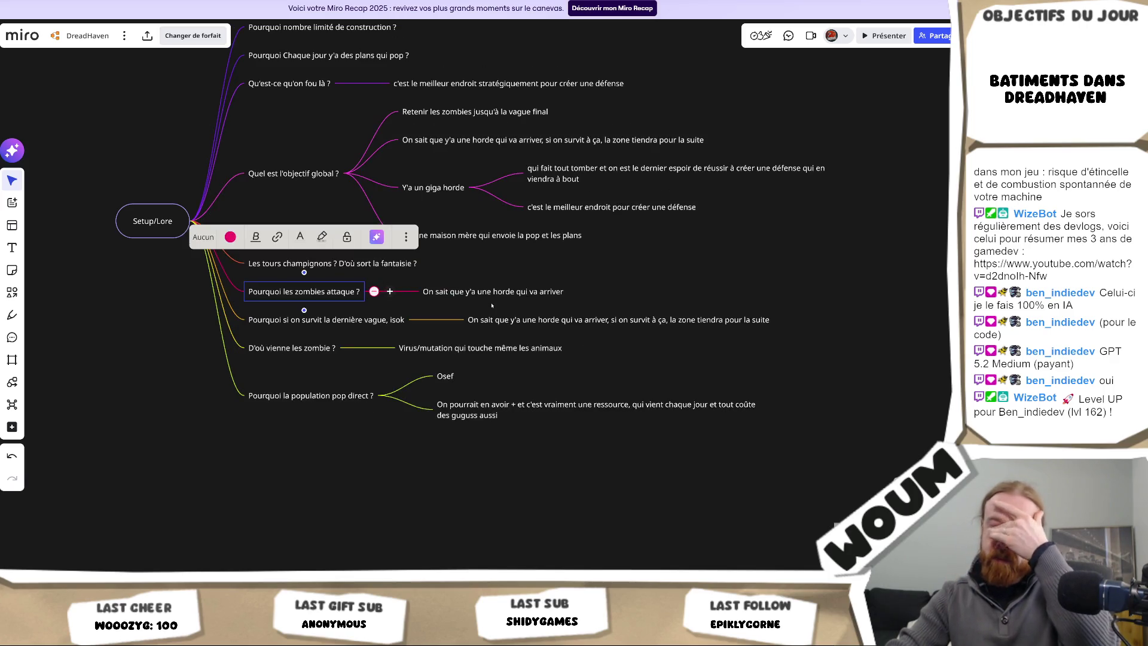
scroll(607, 314, "down", 3)
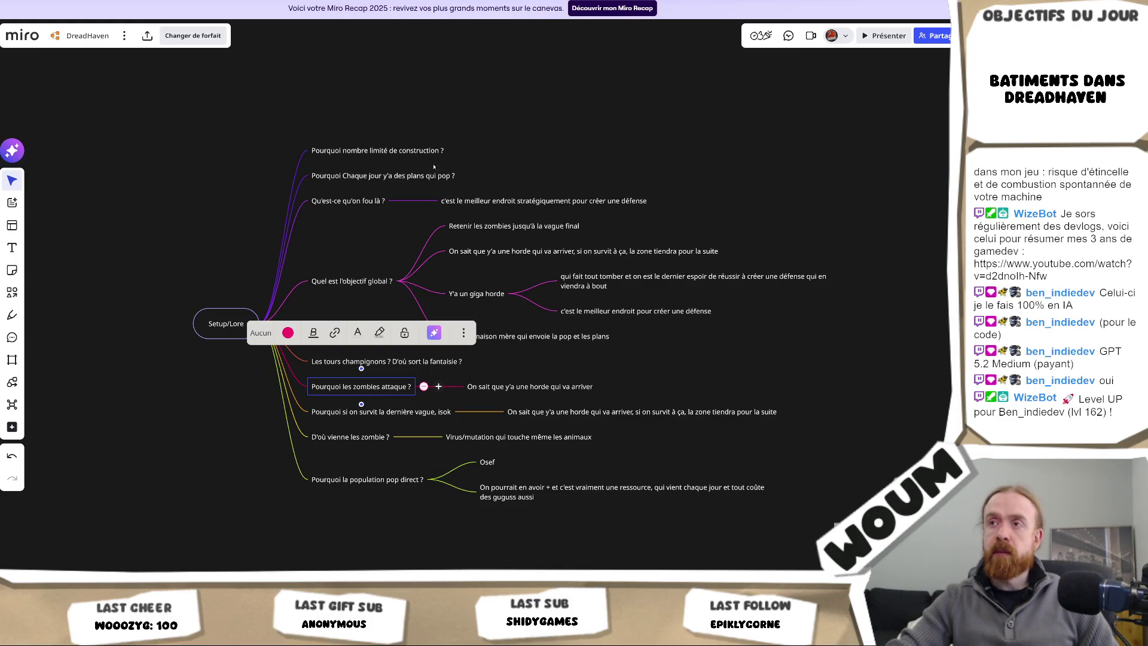
left_click(471, 176)
Step: Enter 'Maison mère' as the answer to 'Pourquoi Chaque jour y'a des plans qui pop ?'
type("Maison mère")
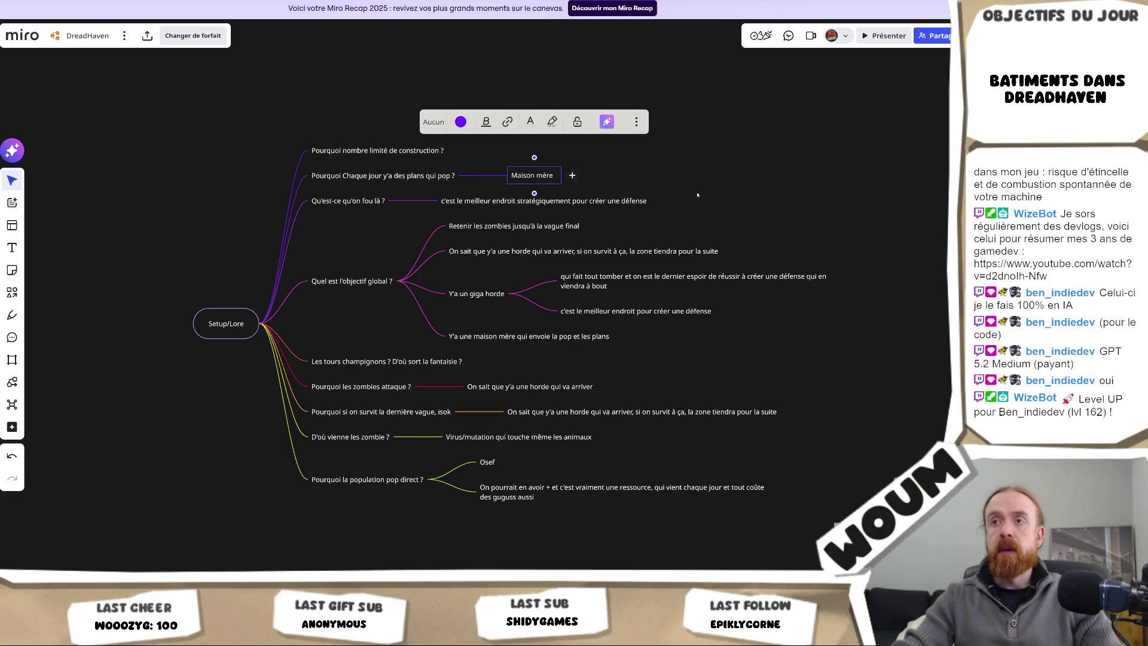
left_click(660, 181)
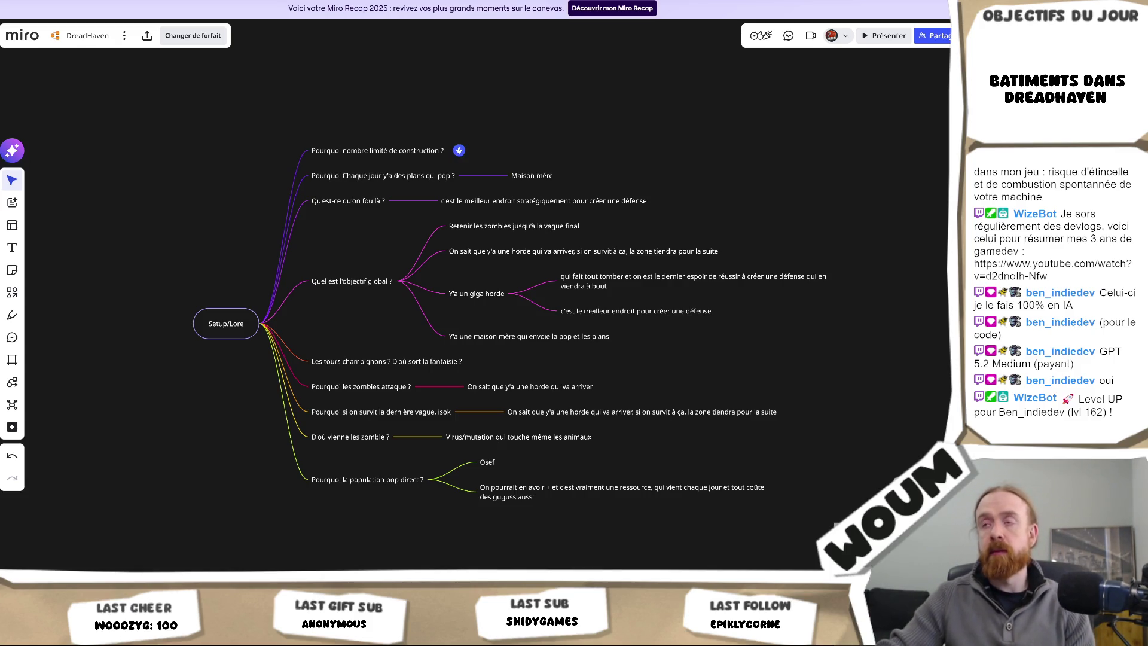
Step: Add the answer 'C'est des plans magiques, TGCM' under the construction-limit question
left_click(472, 150)
type("C'e")
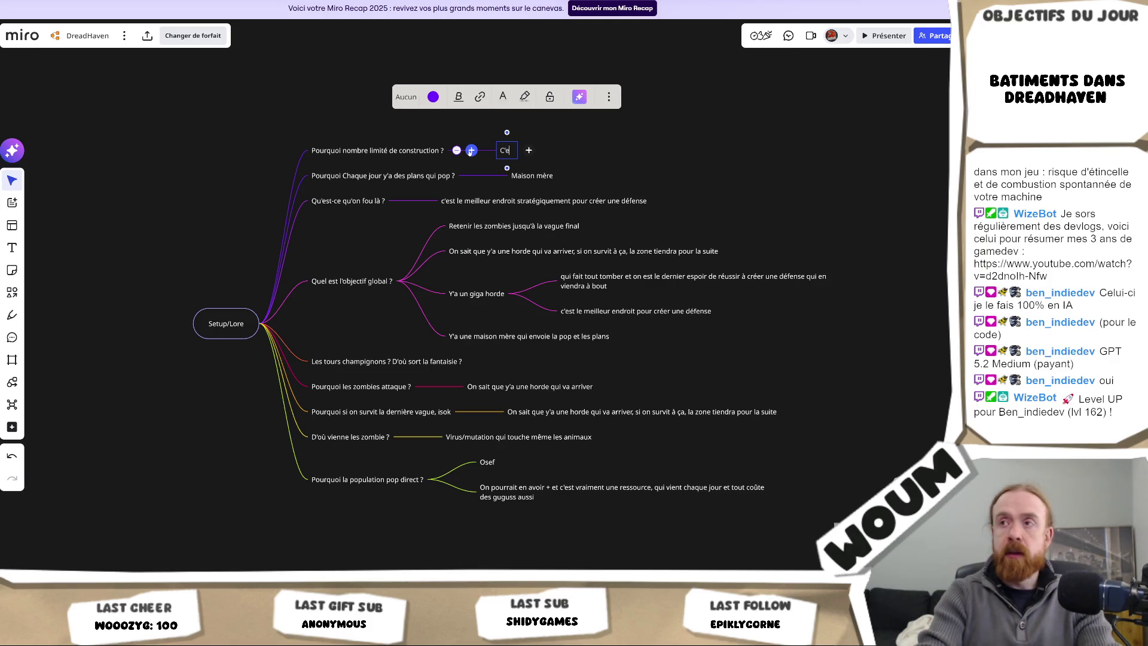
type("st des ")
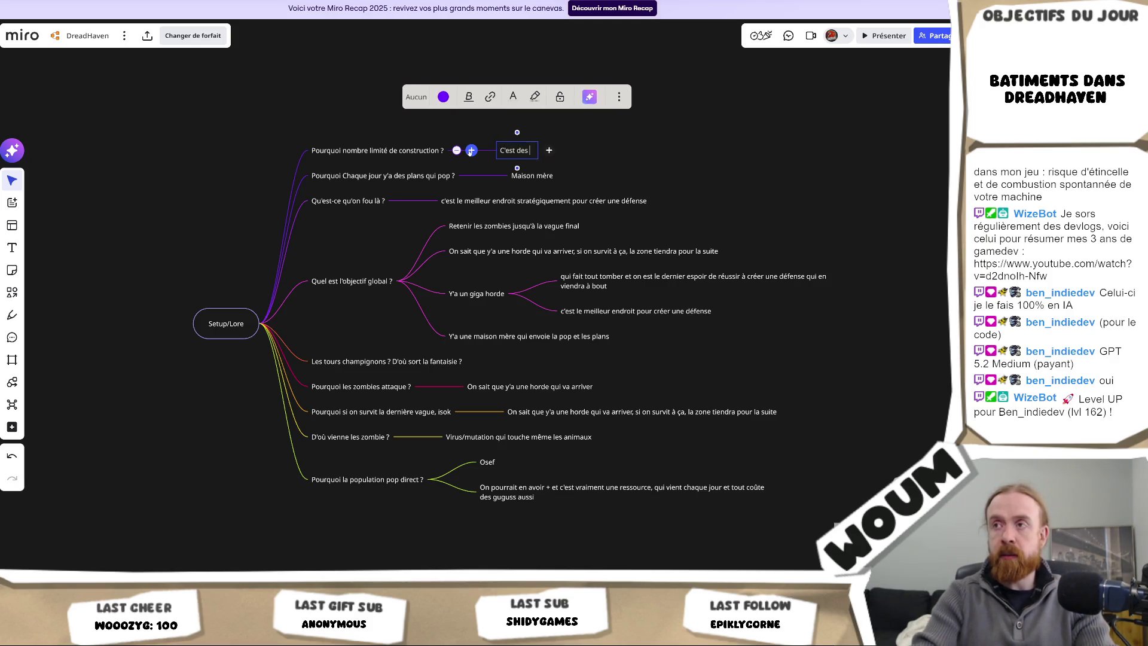
type("plans magiqu")
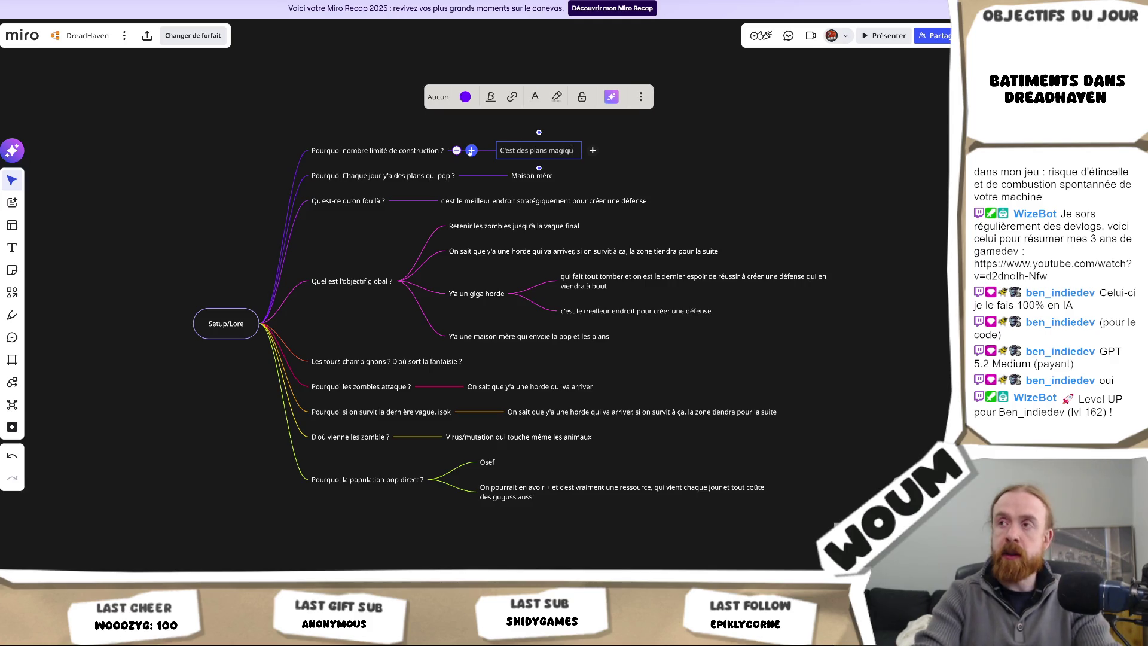
type("es, TGCM")
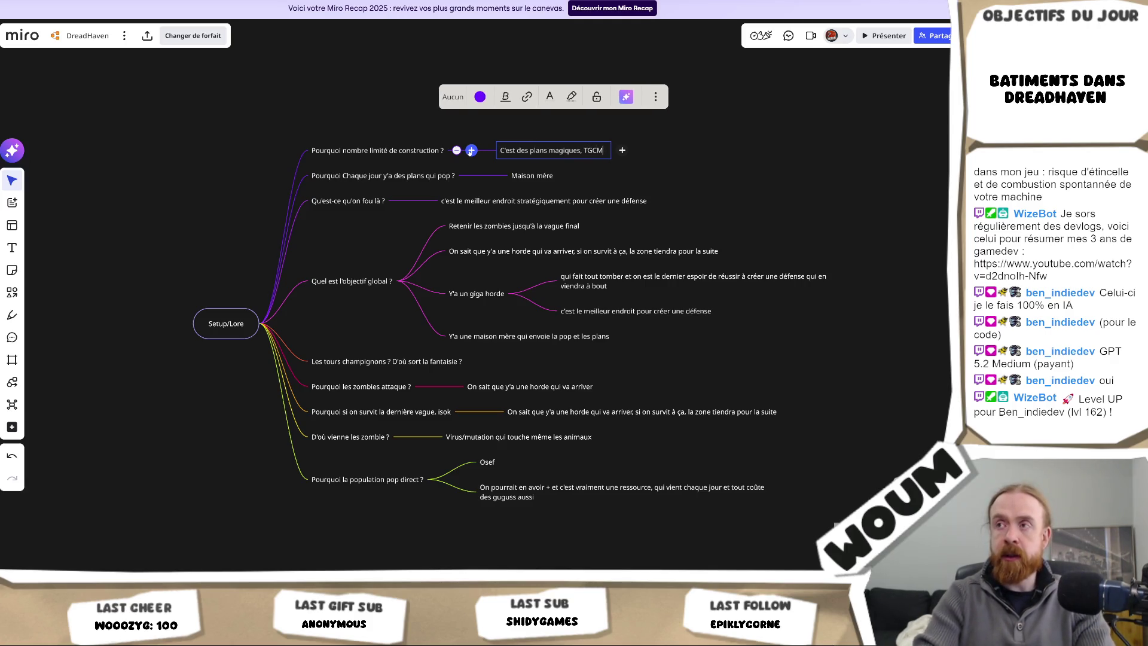
left_click(724, 208)
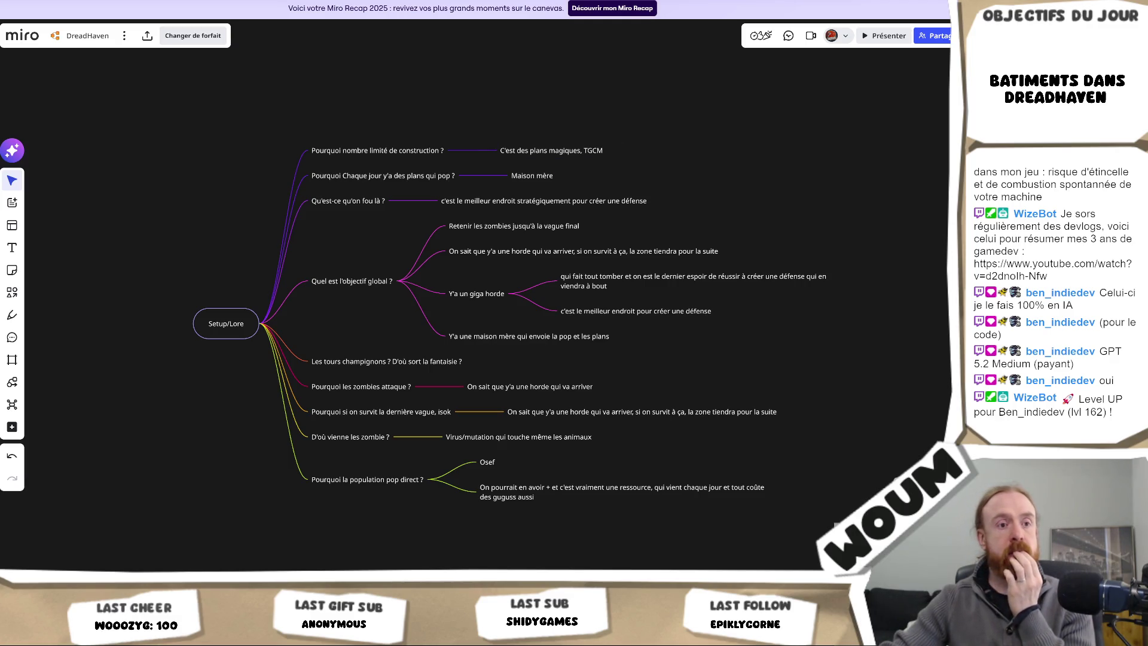
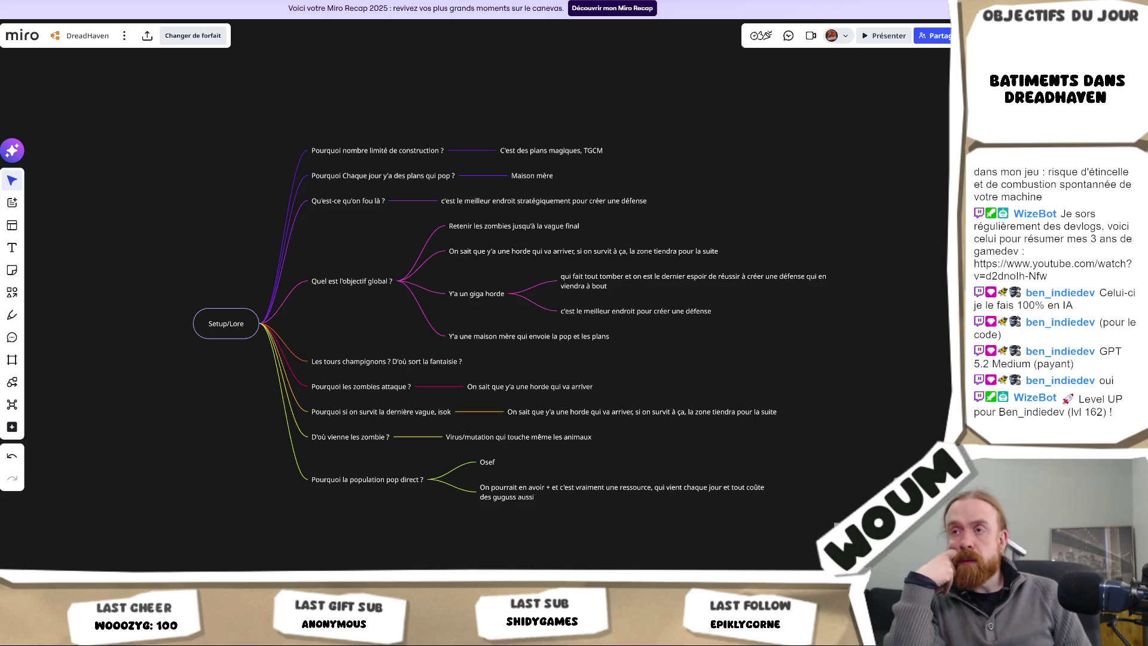
mouse_move(174, 112)
left_mouse_down()
mouse_move(623, 546)
mouse_move(788, 510)
mouse_move(833, 524)
left_mouse_up()
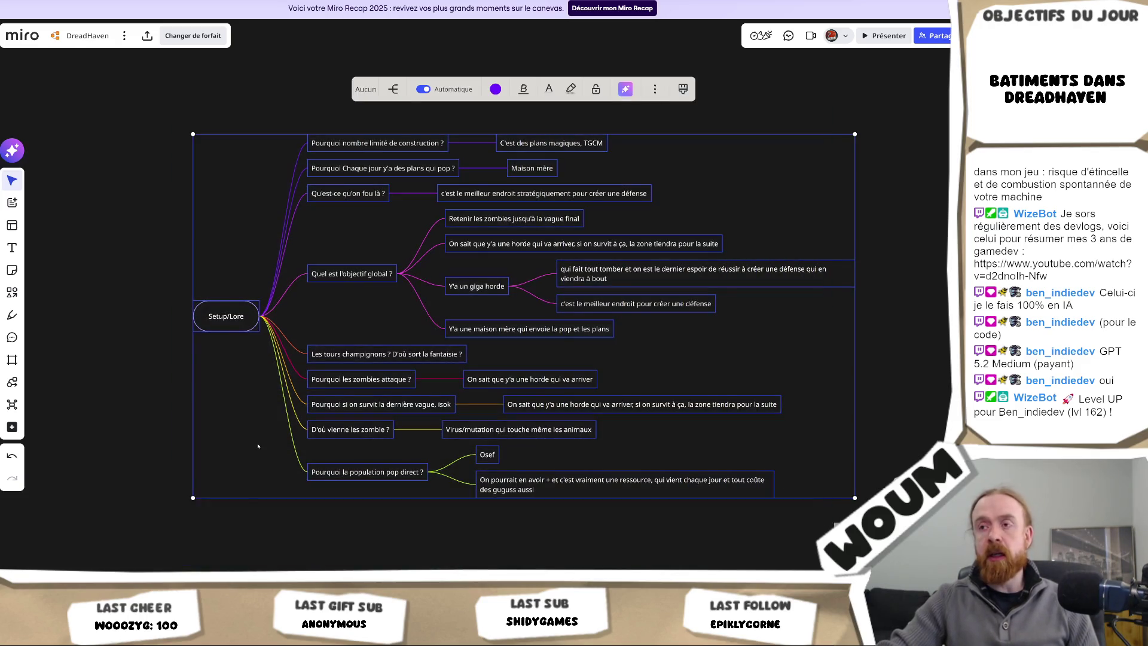
left_click(158, 498)
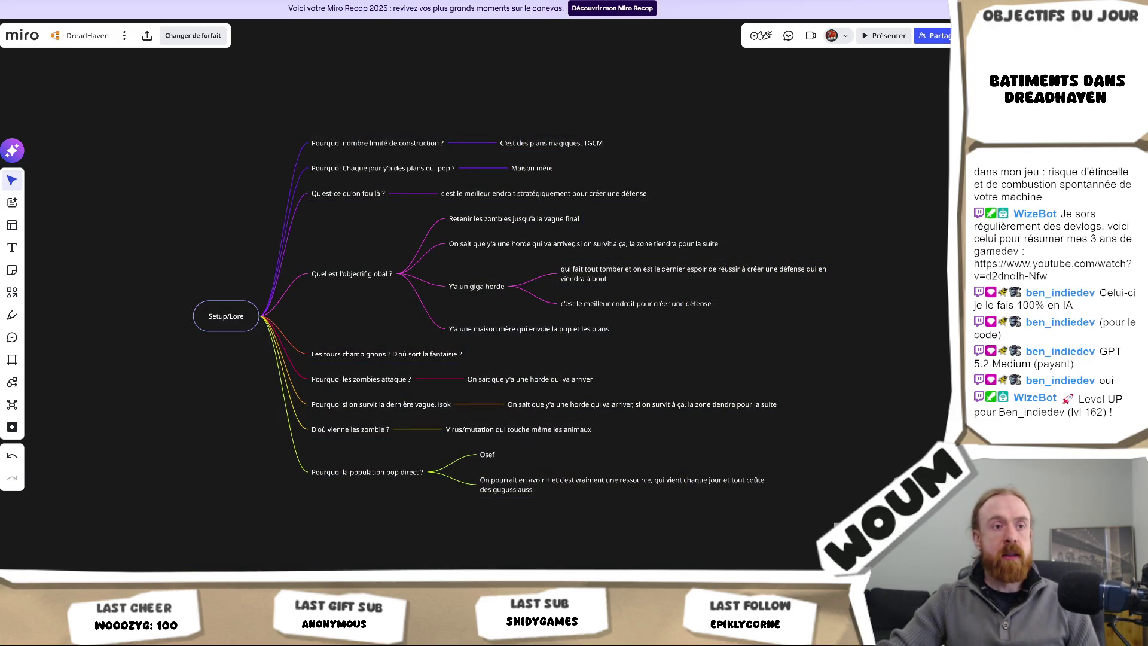